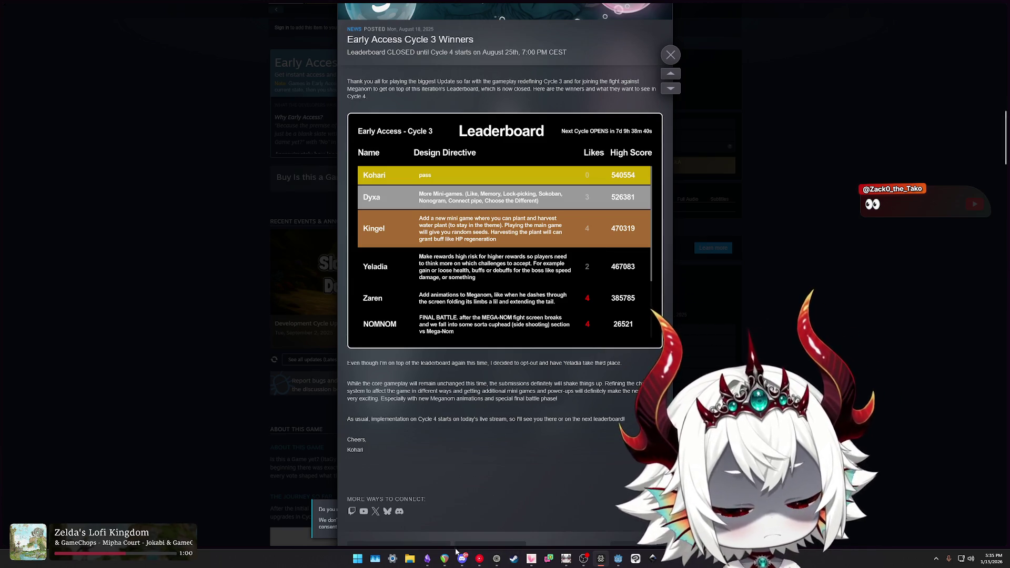
Switch from the Steam news post to the TODO note in Obsidian.
left_click(427, 558)
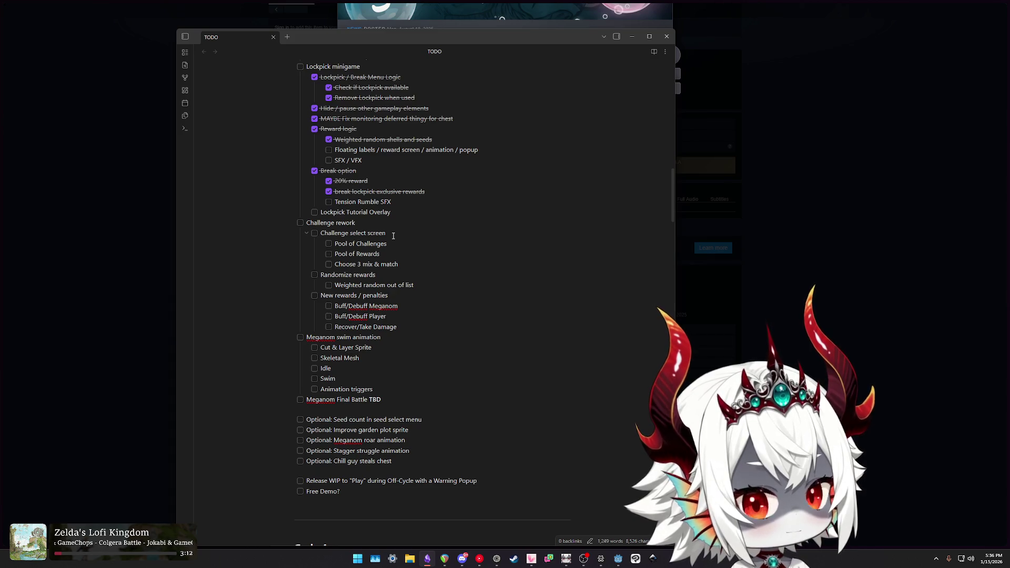
left_click(397, 255)
key("shift+Left")
key("shift+Left")
key("shift+Left")
left_click(386, 253)
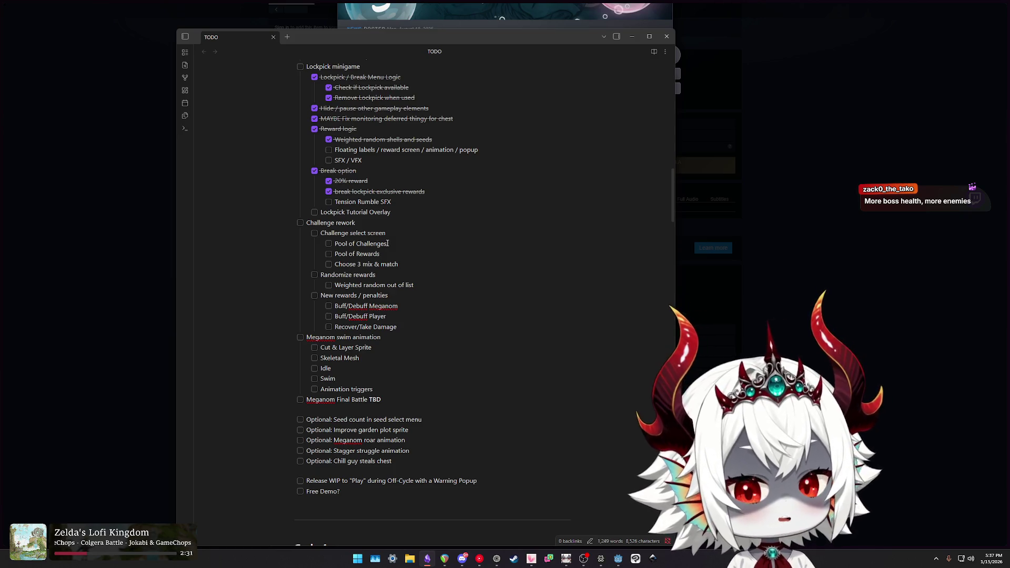
left_click(388, 253)
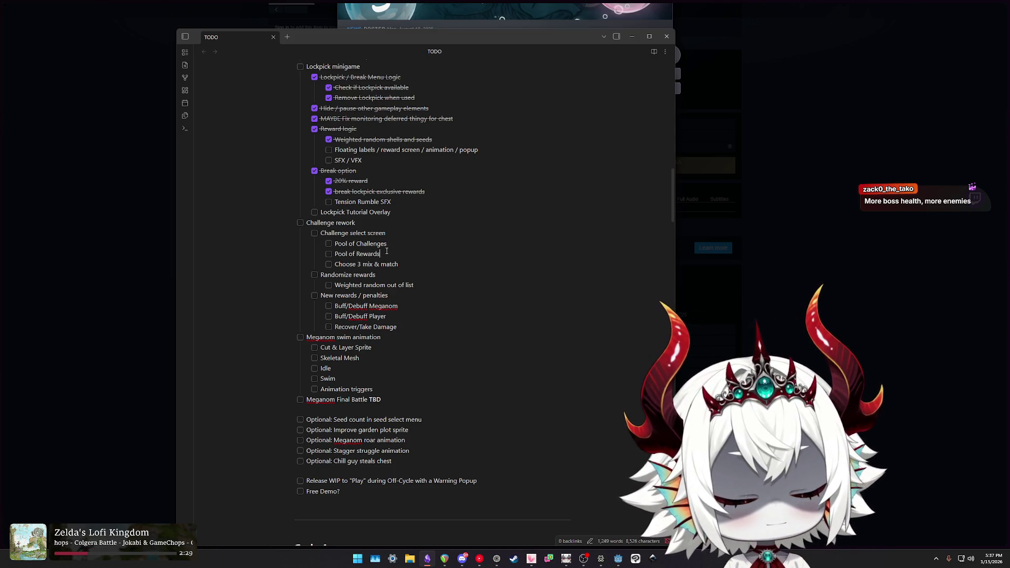
left_click(392, 253)
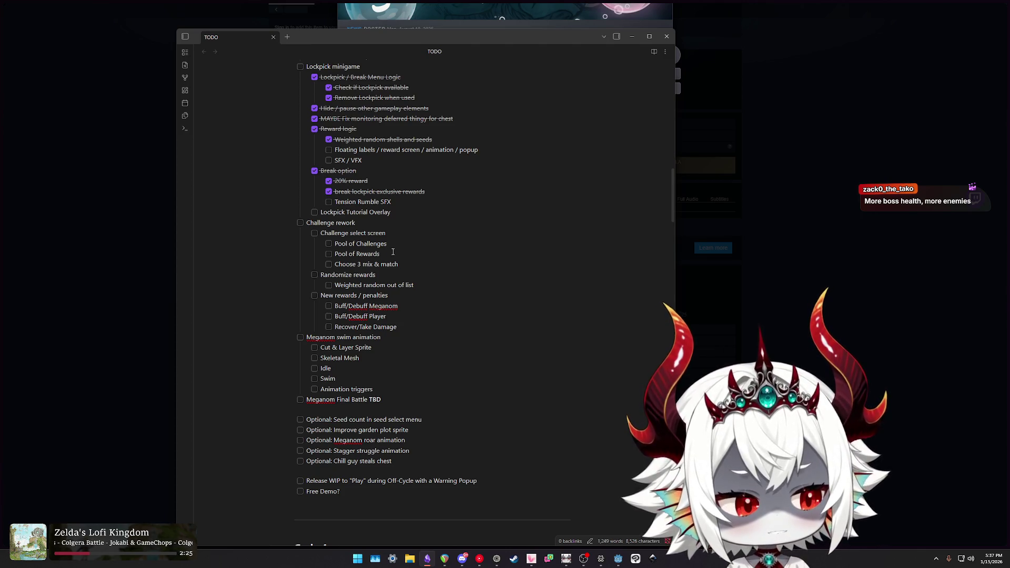
key("Return")
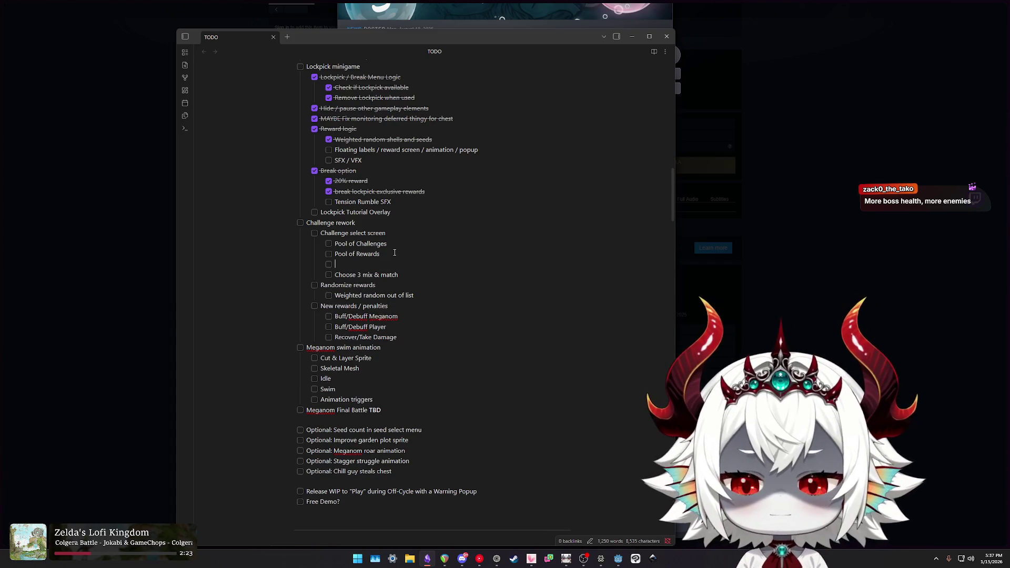
type("- [")
key("shift+Home")
key("BackSpace")
key("BackSpace")
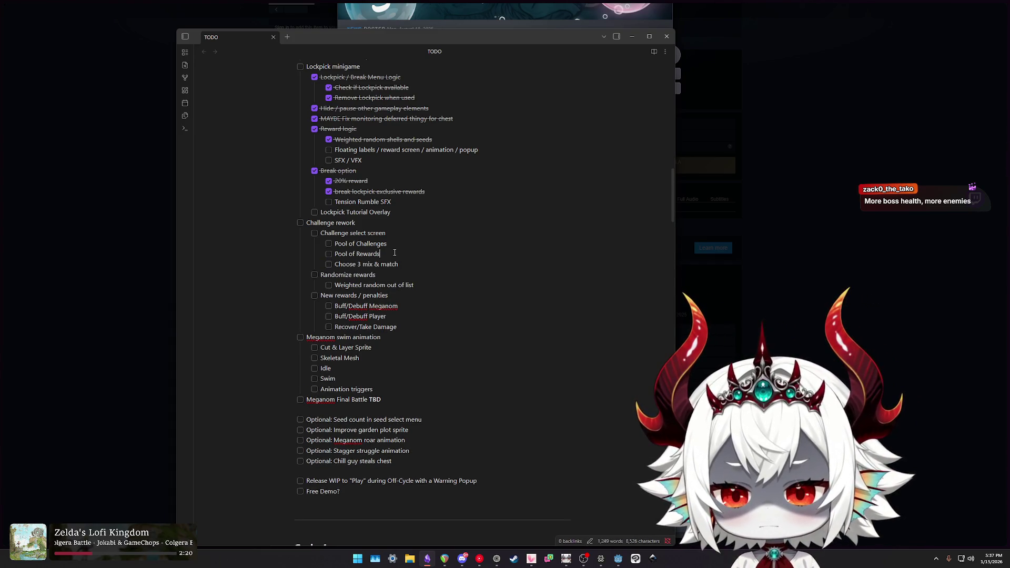
left_click_drag(398, 306, 346, 306)
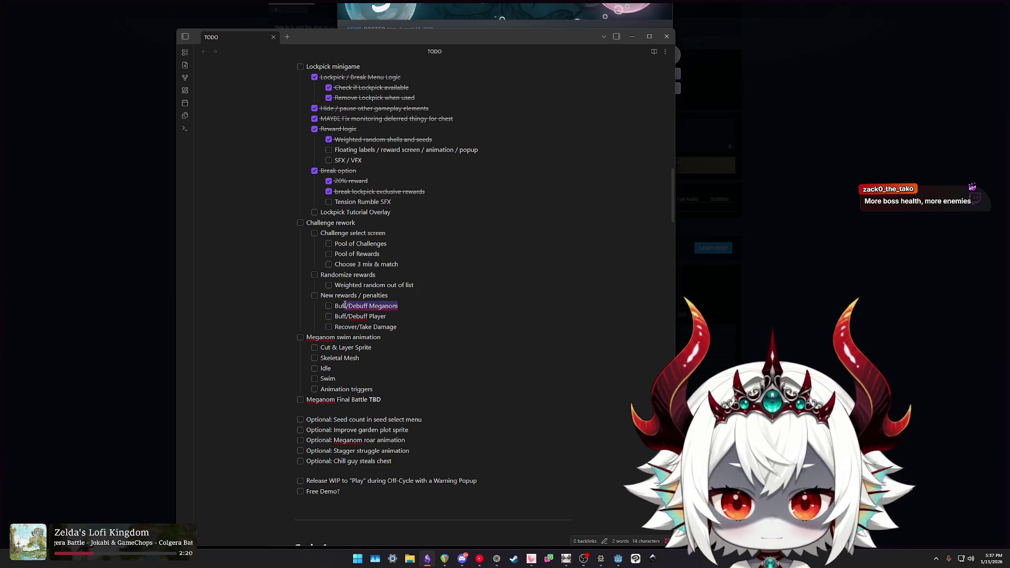
mouse_move(406, 316)
left_mouse_down()
mouse_move(339, 316)
mouse_move(395, 326)
mouse_move(339, 329)
left_mouse_up()
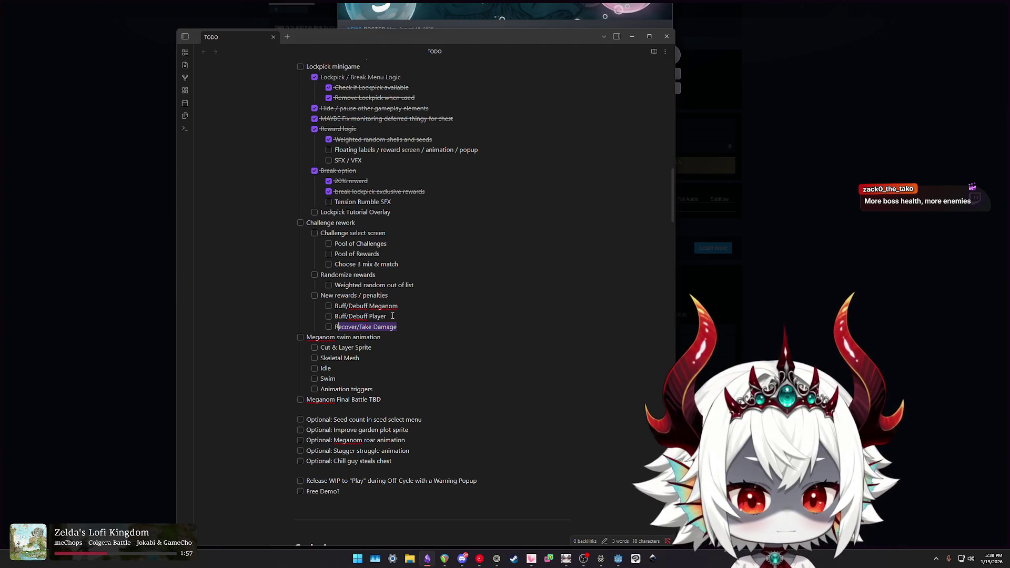
left_click(411, 307)
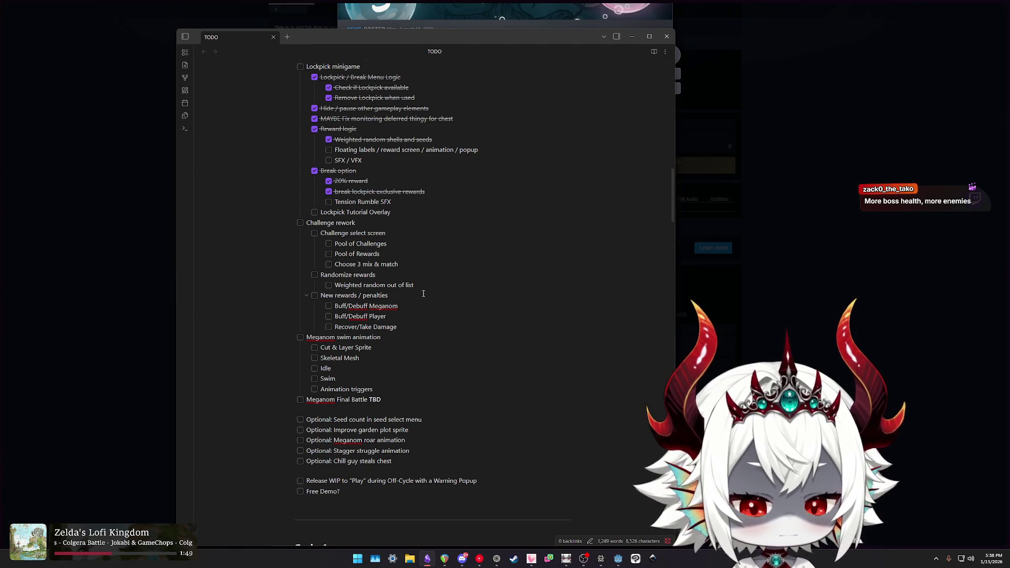
left_click(409, 255)
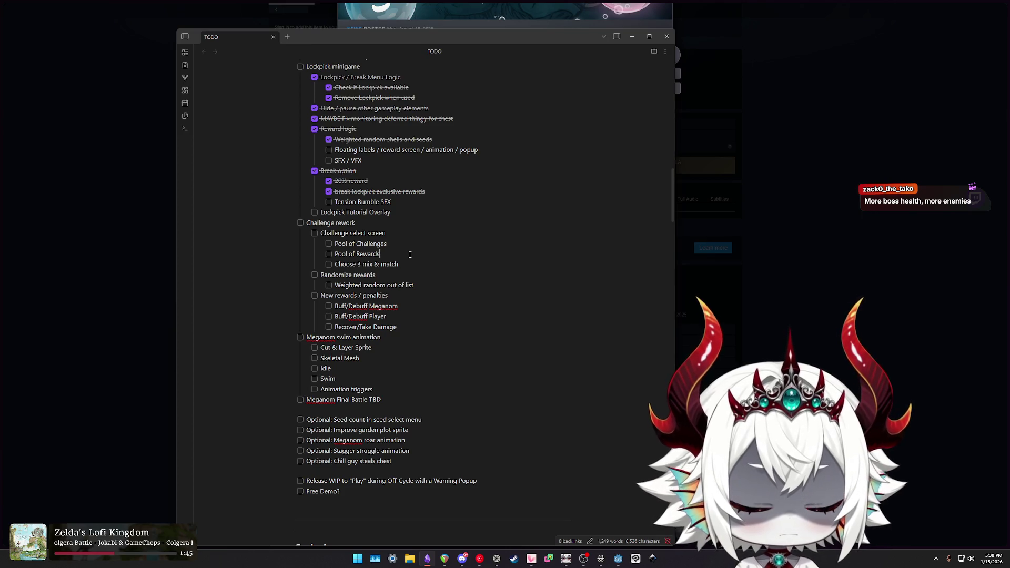
Add a 'Pool of Penalties' checklist item below Pool of Rewards and start another line beneath it.
key("Return")
type("Pool of Penalties")
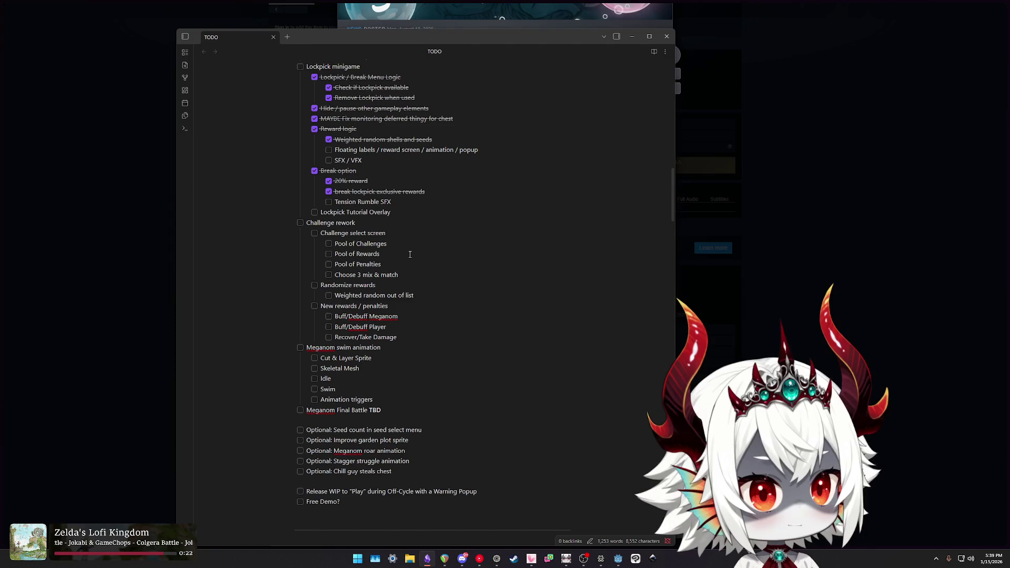
key("Return")
Enter the item 'Asymmetrical (not +10/-10 equivalents)', fixing the spacing after -10.
type("As")
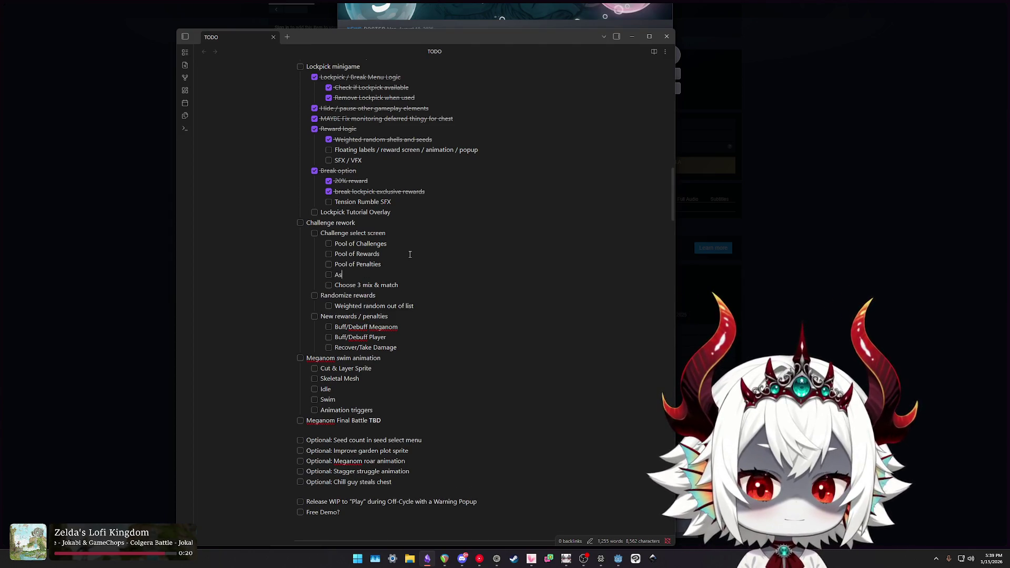
type("ymmetrical")
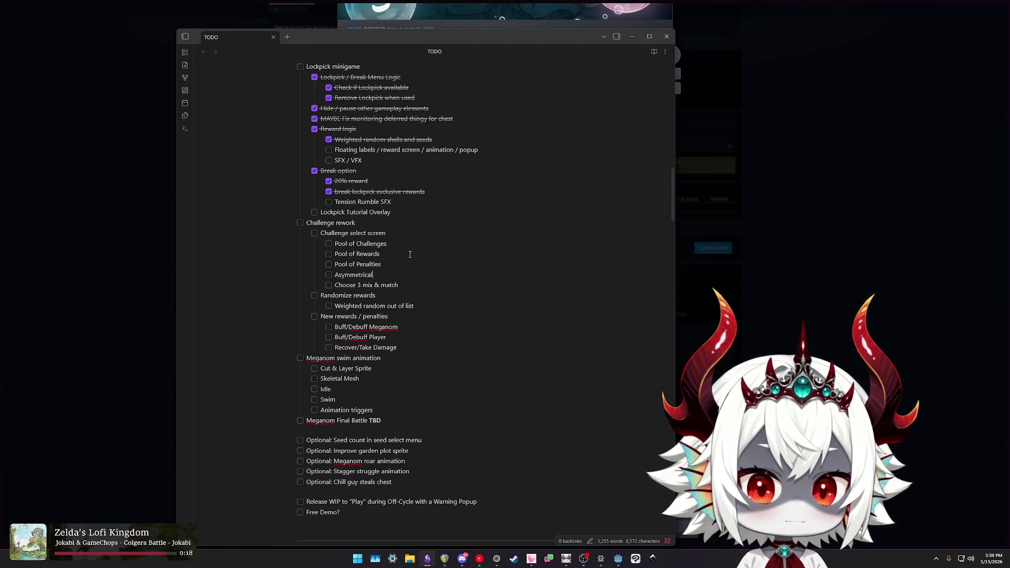
type(" (not ")
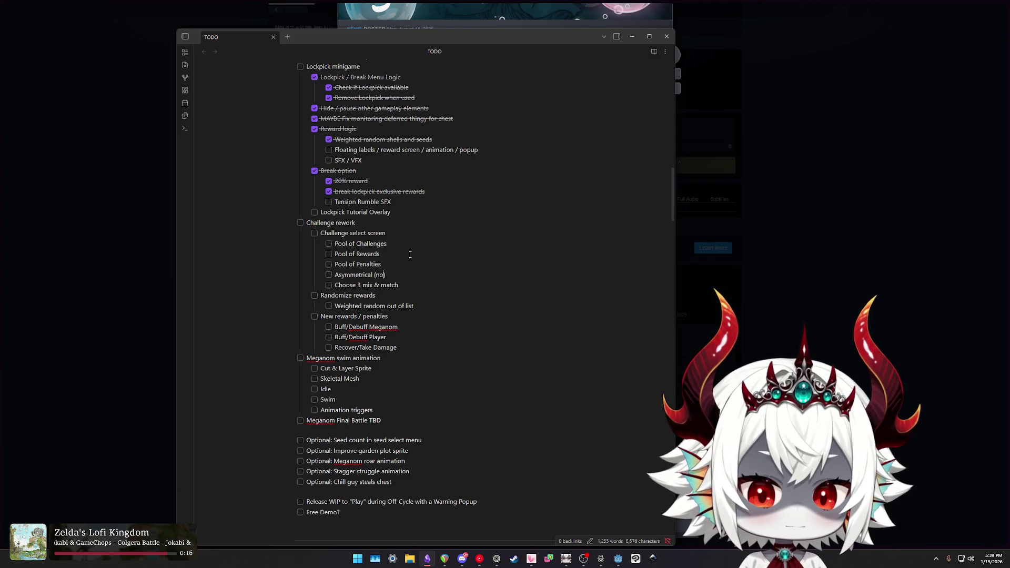
type("+10/")
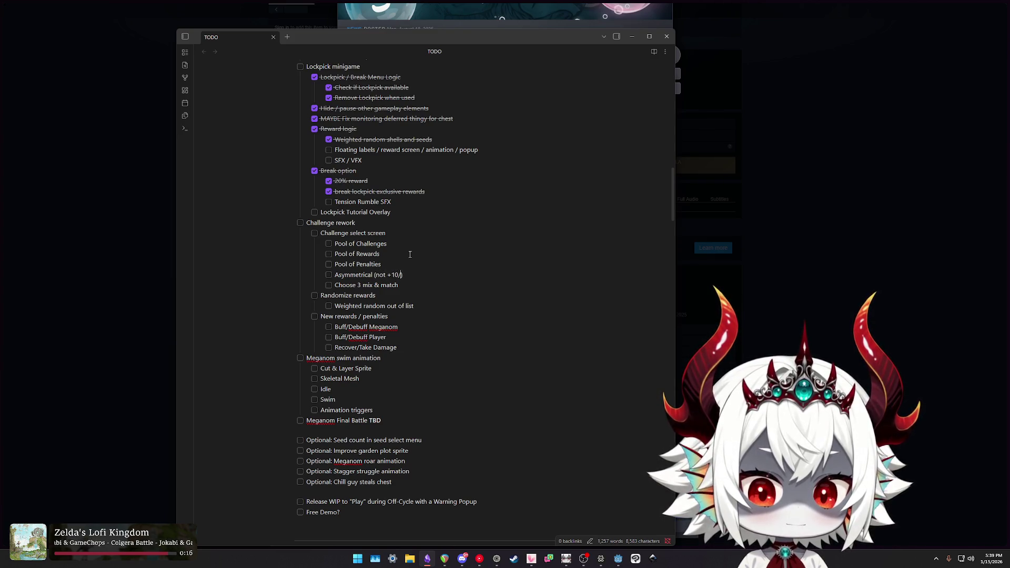
type("-10")
key("BackSpace")
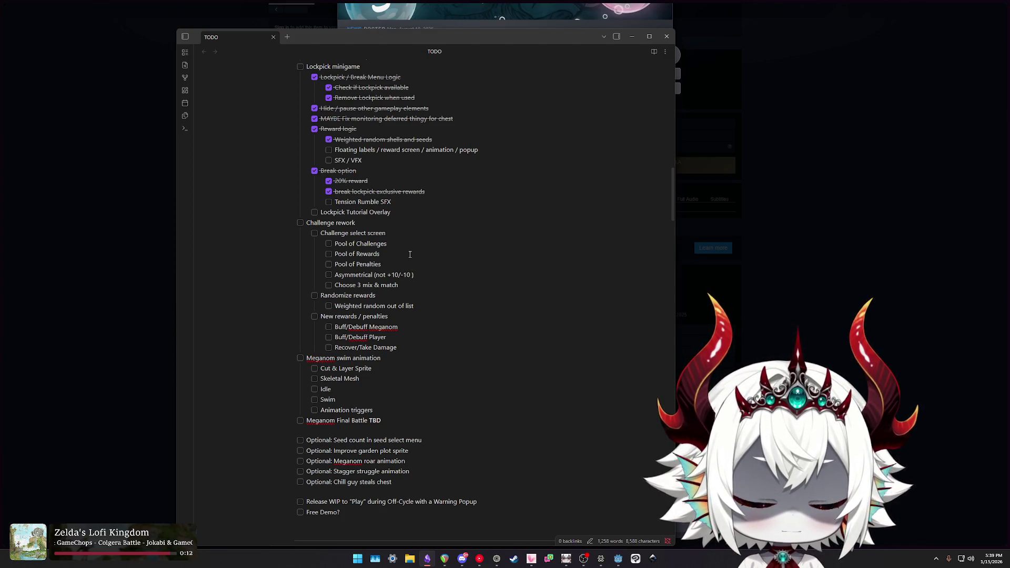
key("BackSpace")
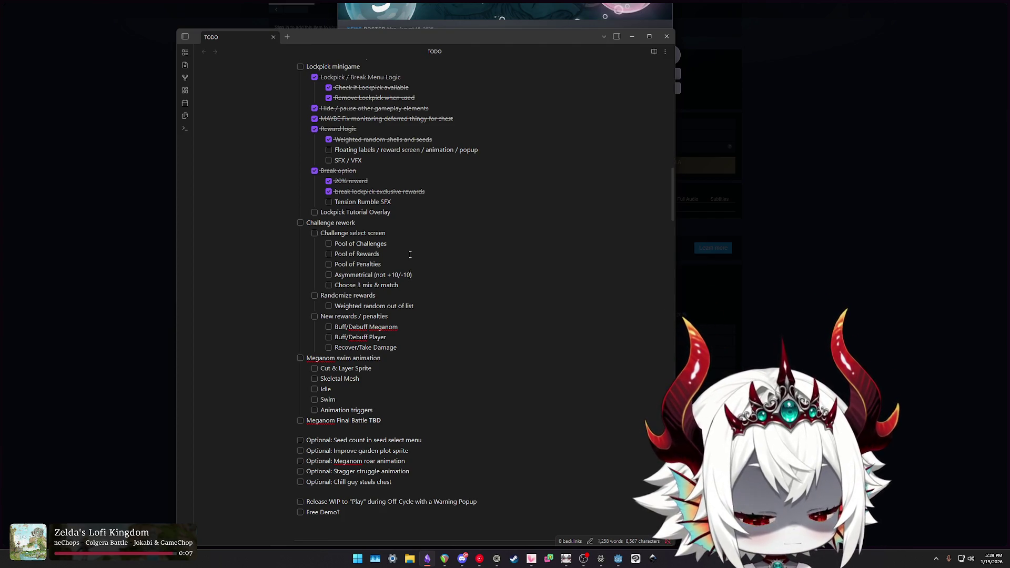
type("equivalents")
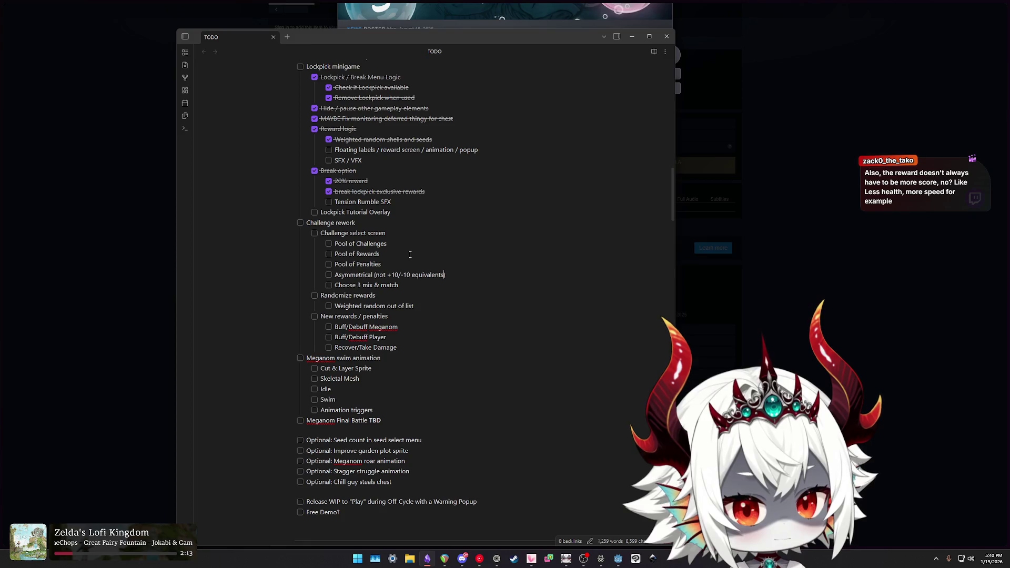
Nest Speed, Health and Regen as sub-items under Pool of Rewards.
left_click(410, 254)
key("Return")
key("Tab")
type("Speed")
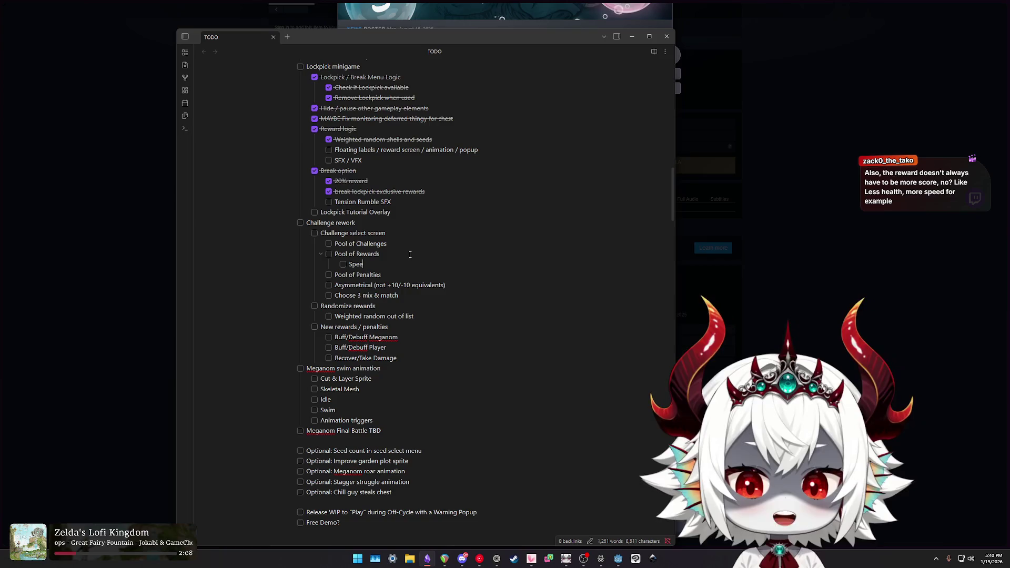
key("Return")
type("Health")
key("Return")
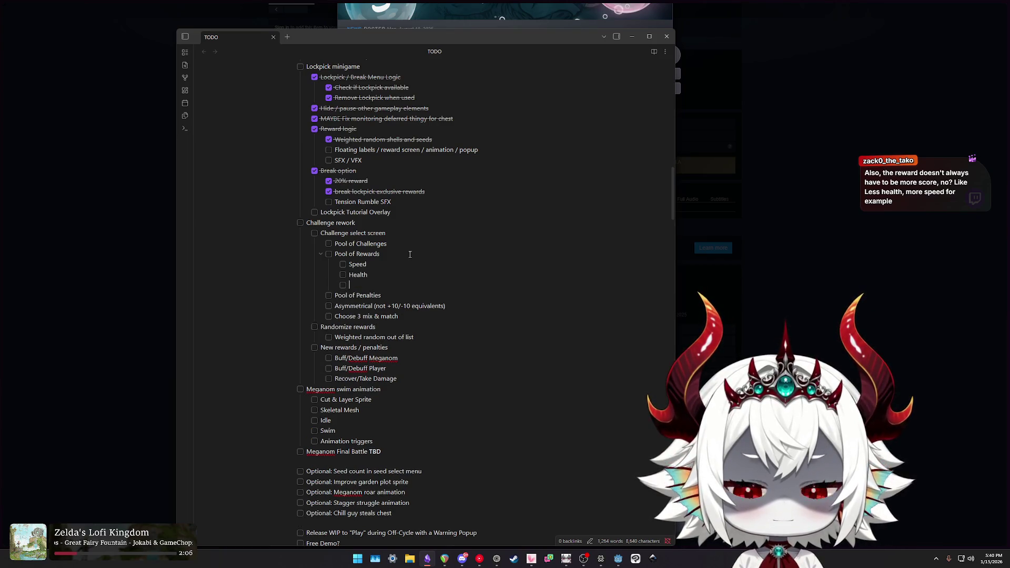
type("Regen")
Add 'Score Multiplier' and 'Combo Timer' sub-items below Regen.
key("Return")
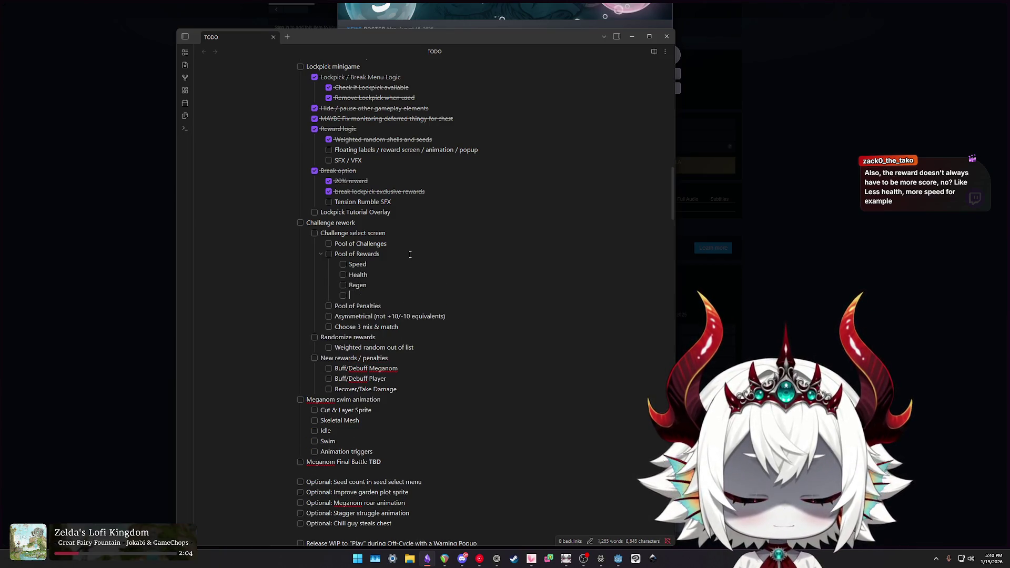
type("Multiplier")
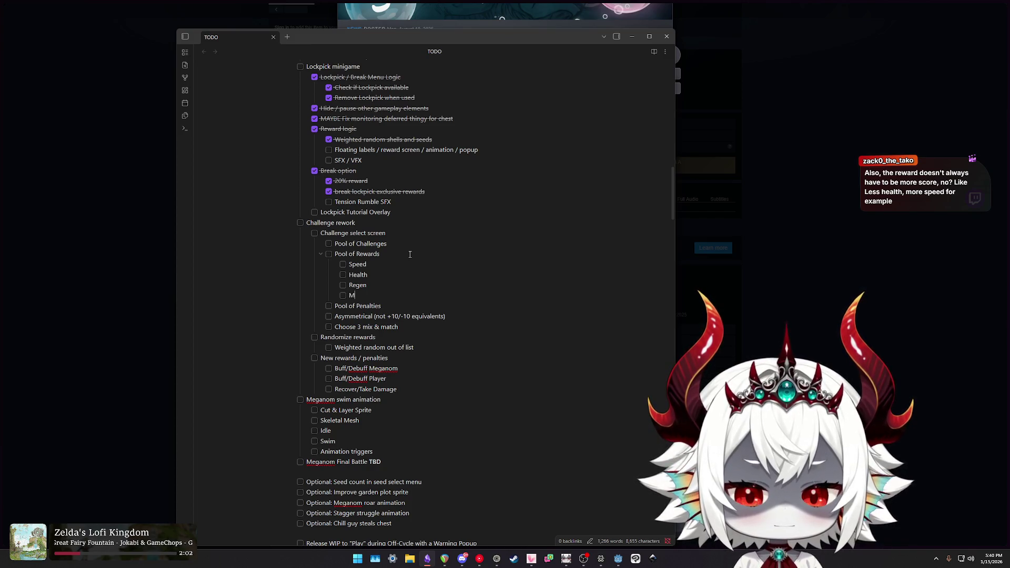
key("Return")
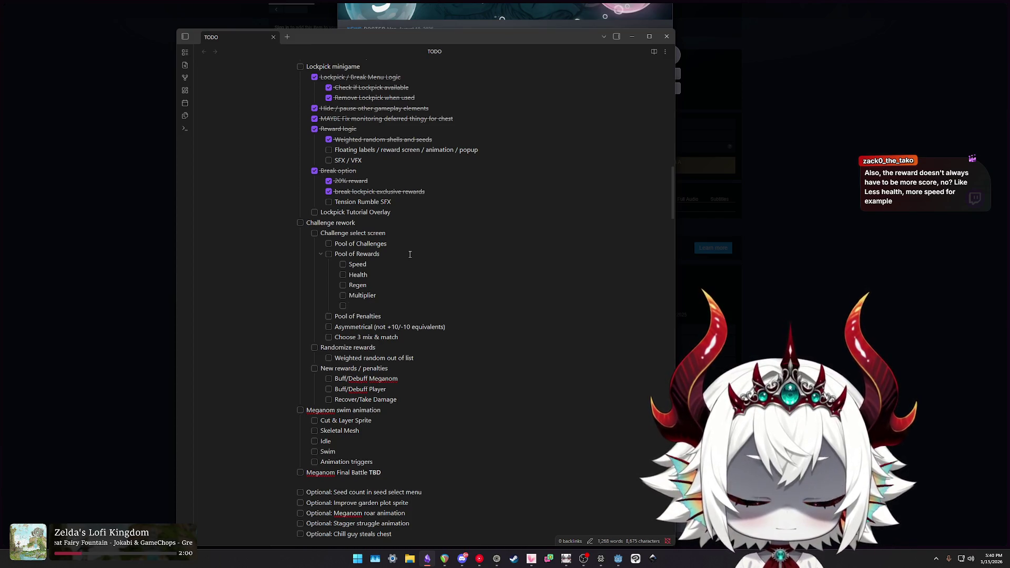
key("shift+End")
type("Score")
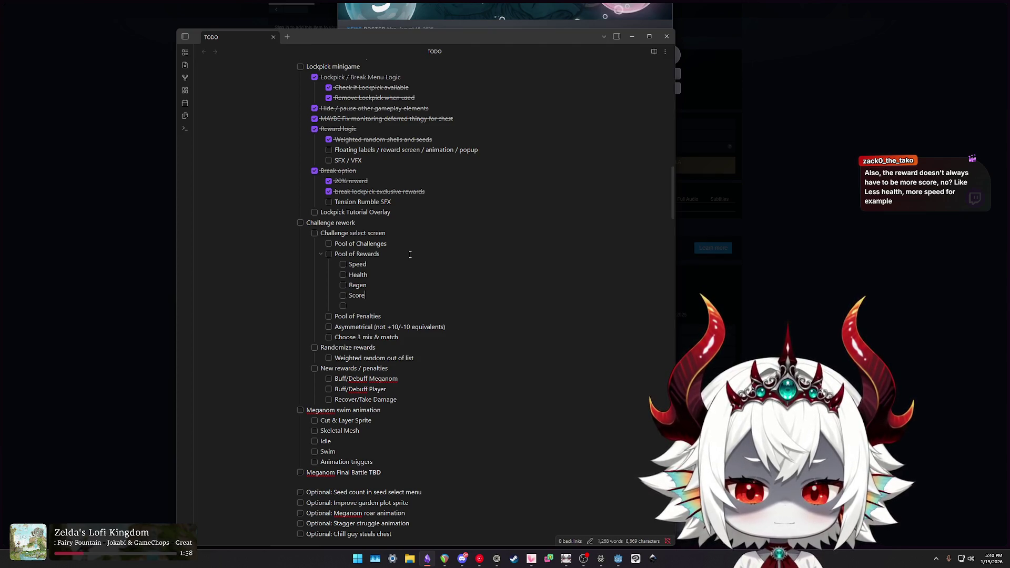
type(" Multiplier")
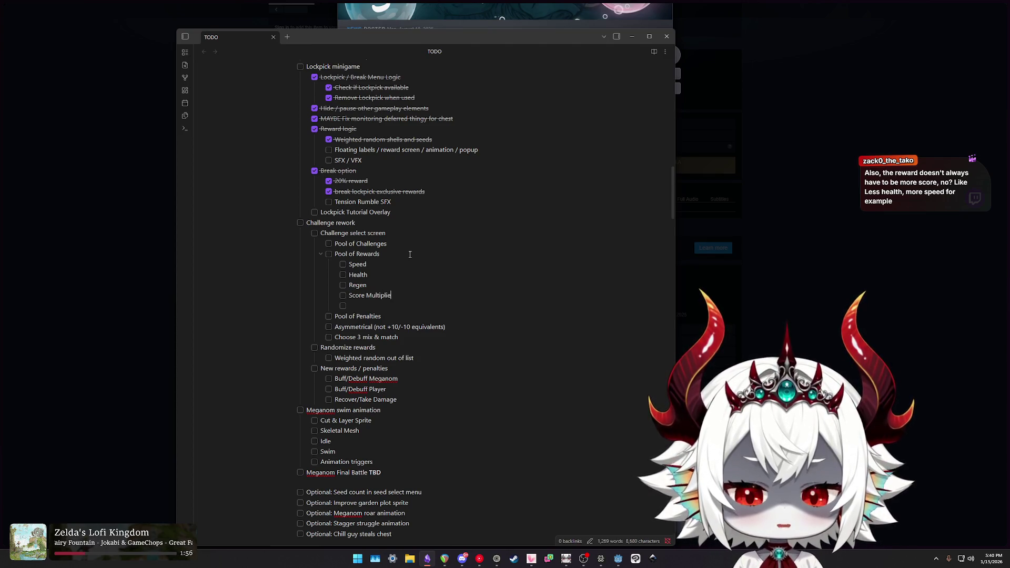
key("Return")
type("Combo Timer")
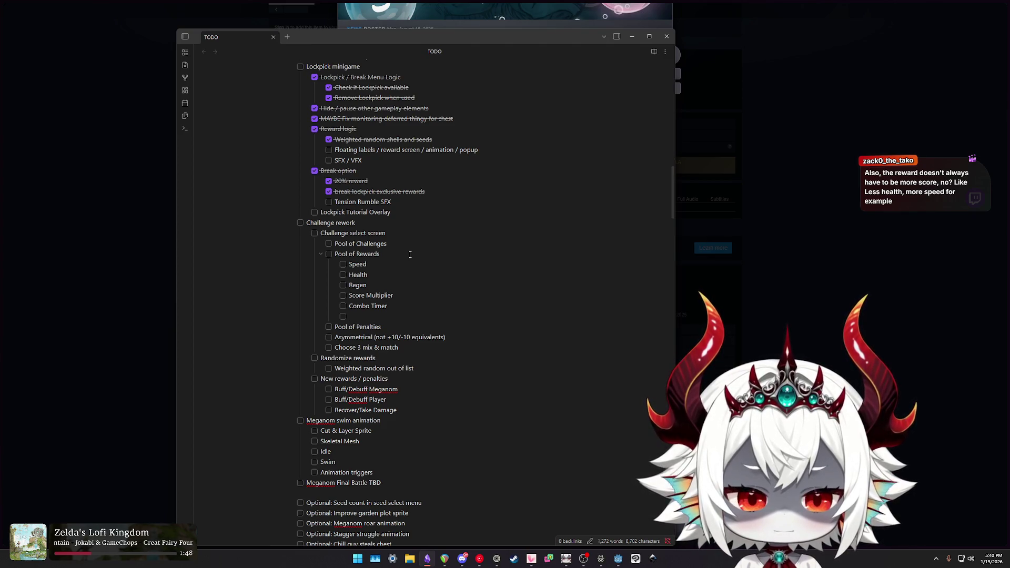
Add and then delete trial 'Damage?' and 'Boss Health' entries after Combo Timer.
type("Damage?")
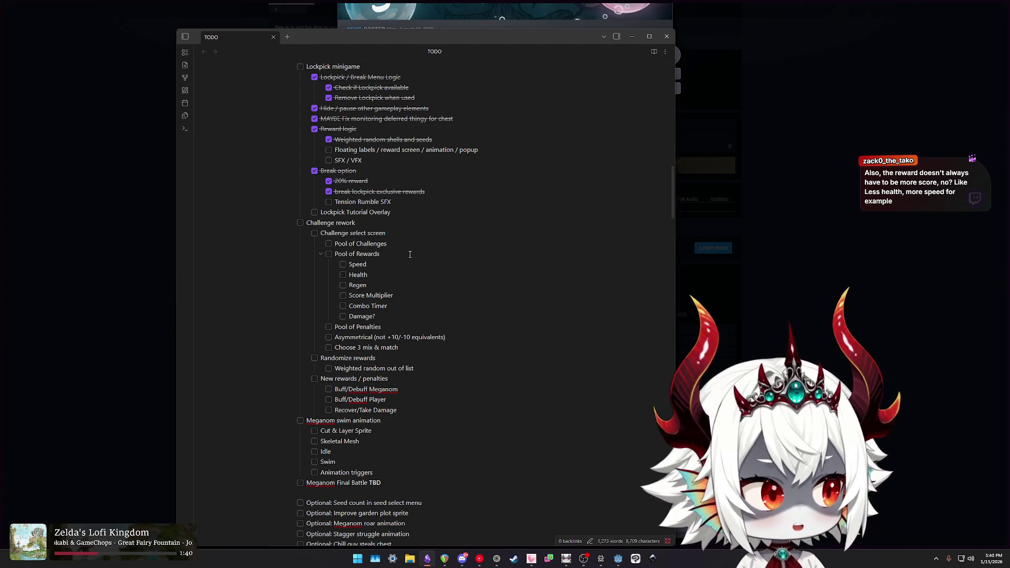
key("shift+Left")
key("shift+Home")
key("shift+Home")
key("BackSpace")
key("BackSpace")
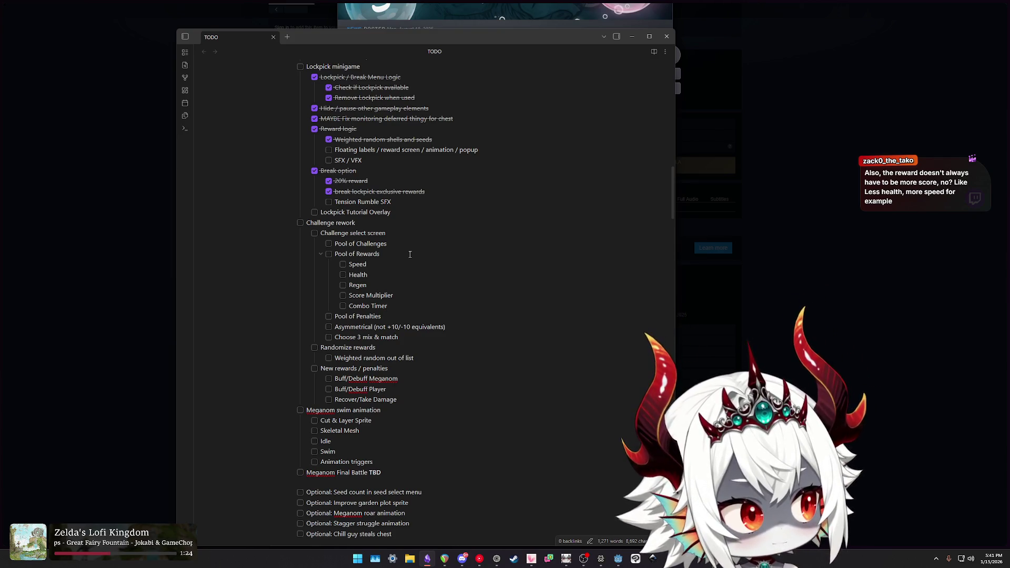
key("Return")
type("Boss Health")
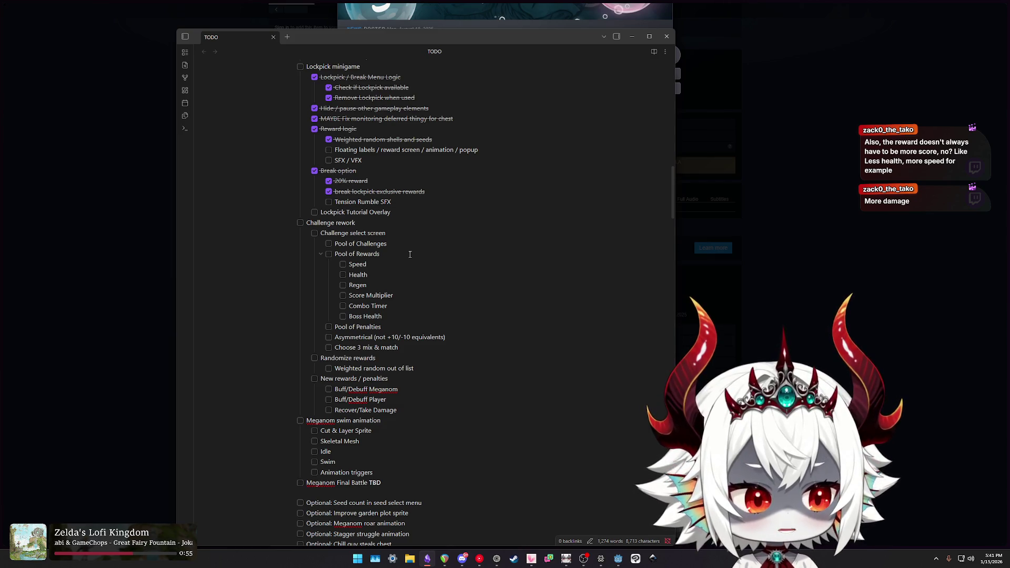
key("shift+Home")
key("shift+Home")
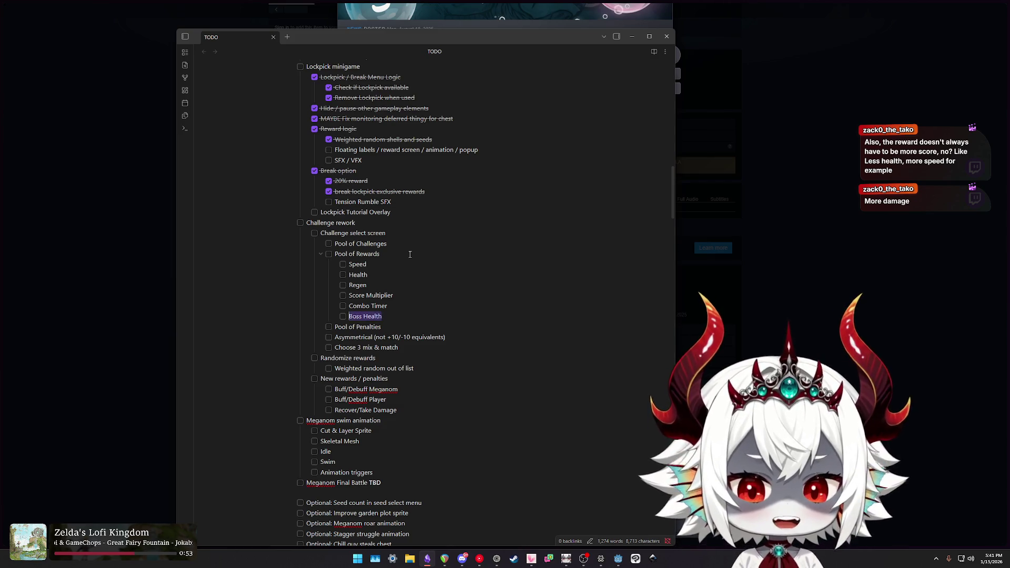
key("BackSpace")
key("BackSpace")
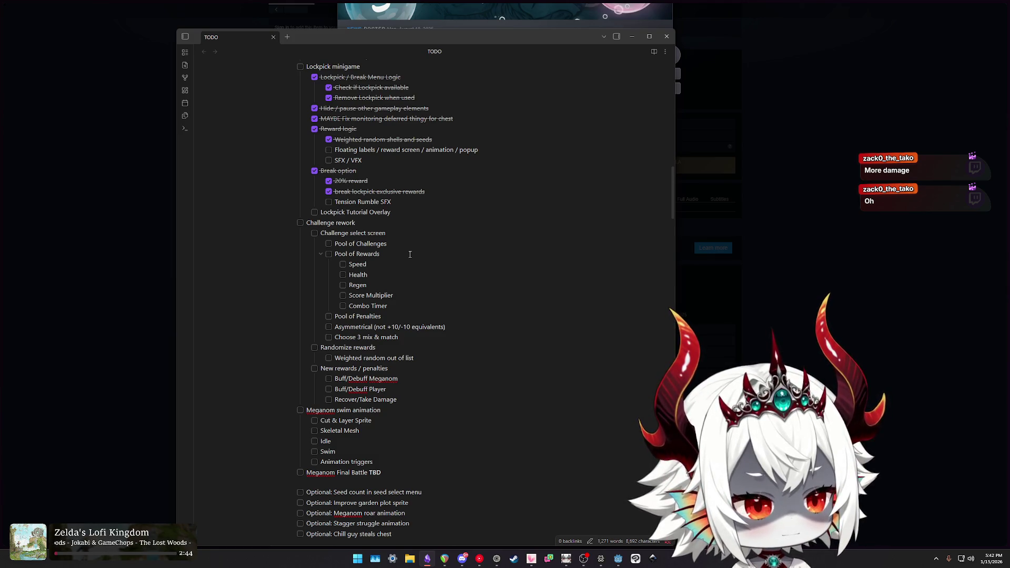
left_click(618, 558)
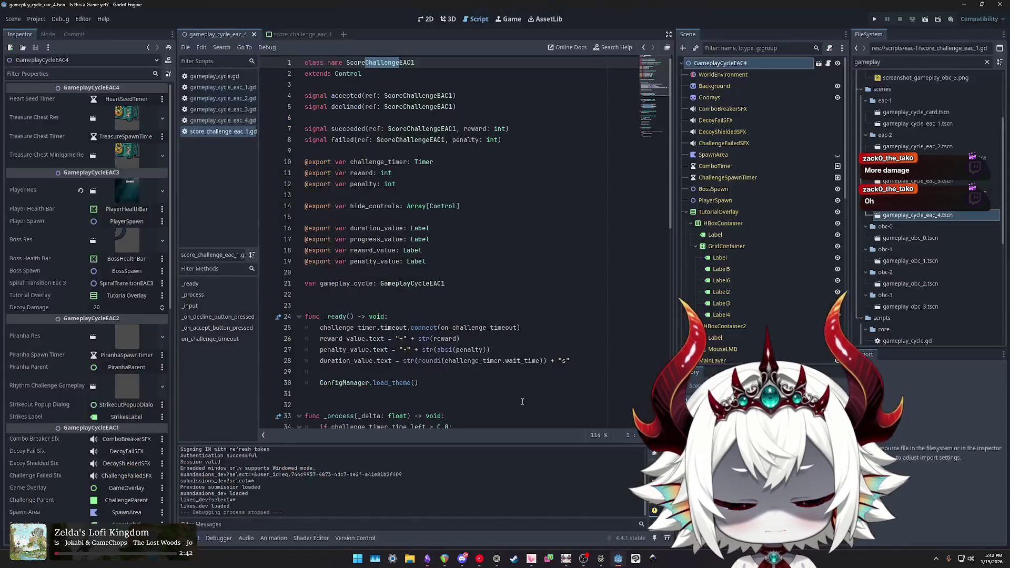
Filter the FileSystem by 'meganomboss' and open boss_meganom_eac_3.gd.
double_click(868, 62)
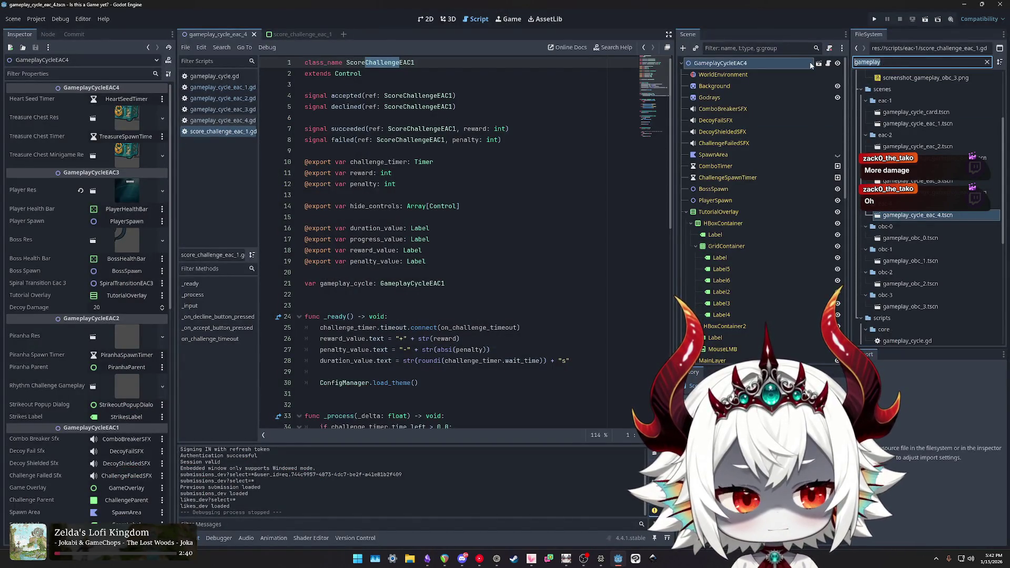
type("meganom")
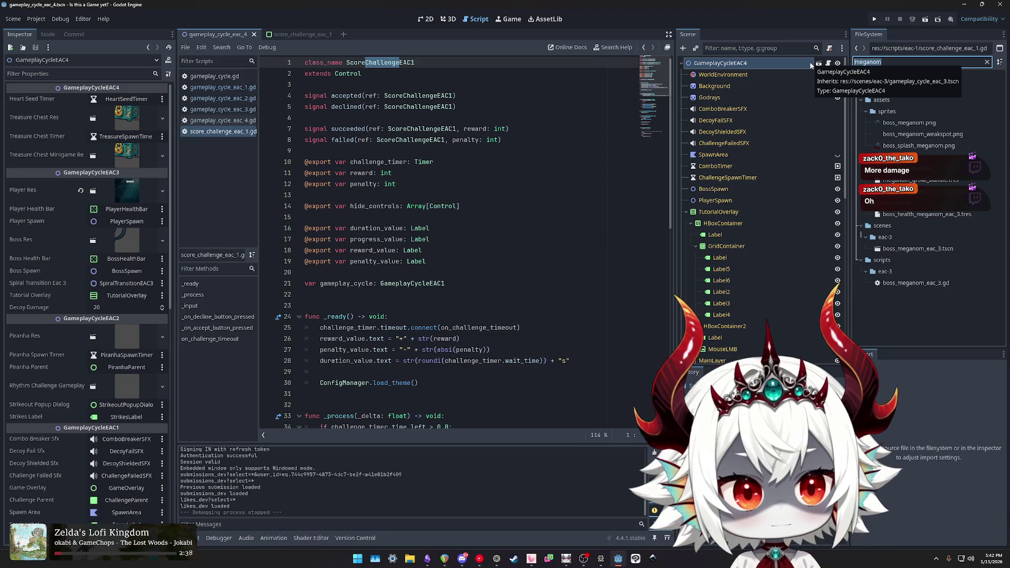
type("boss")
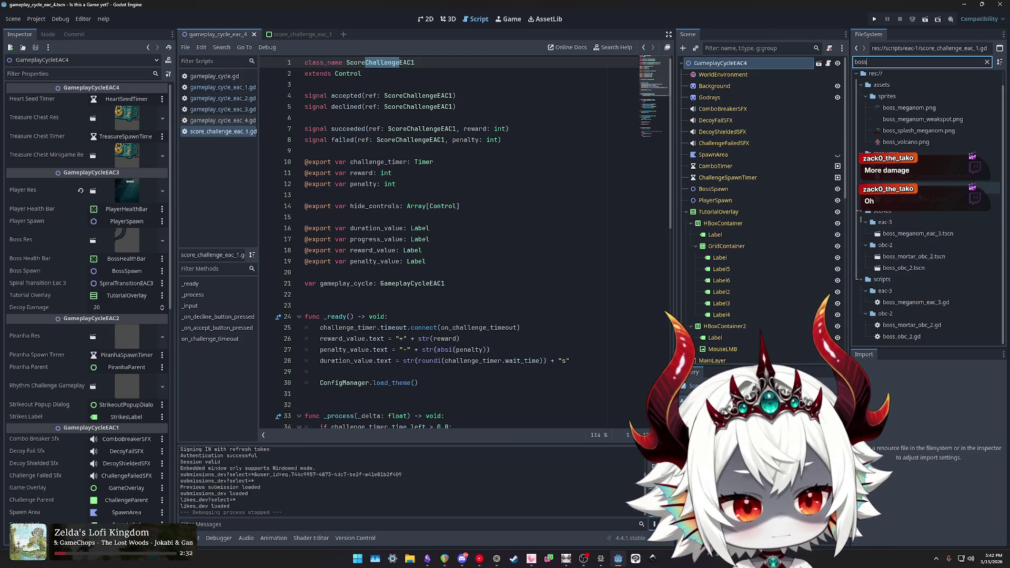
double_click(910, 303)
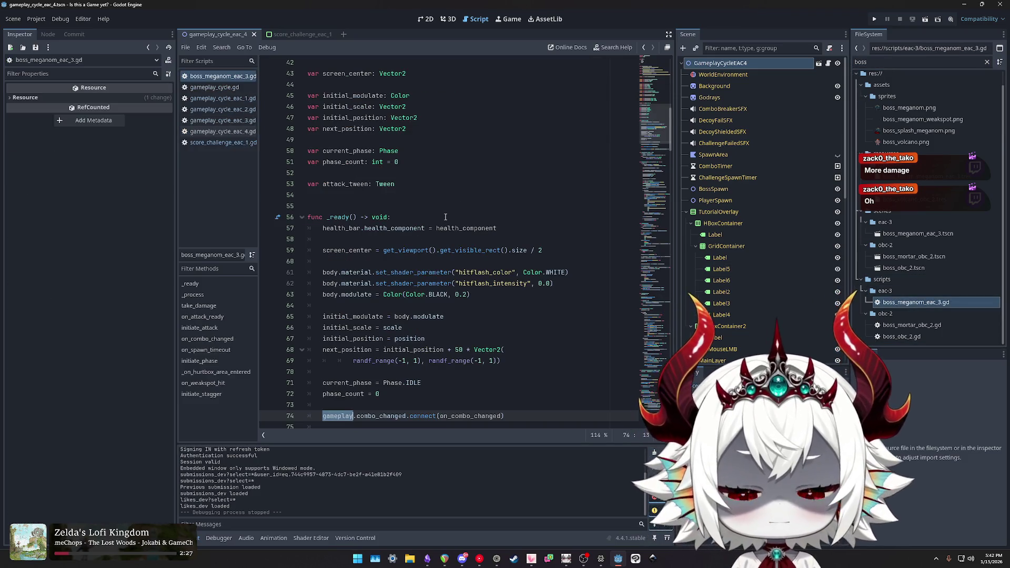
Inspect take_damage's parameters and the BasicCursor damage scaling on lines 93–94.
scroll(445, 217, "down", 10)
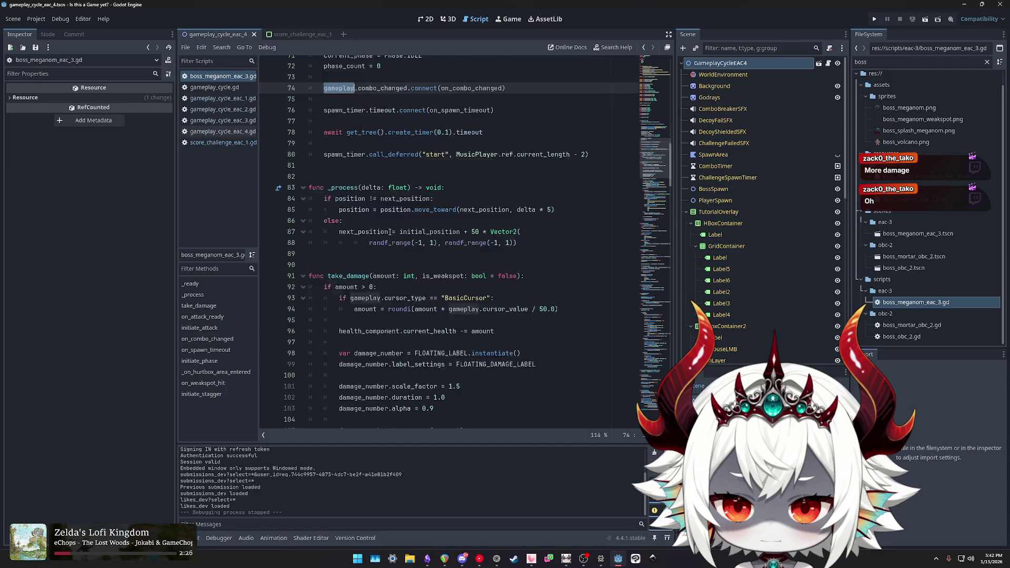
scroll(390, 231, "down", 4)
double_click(358, 140)
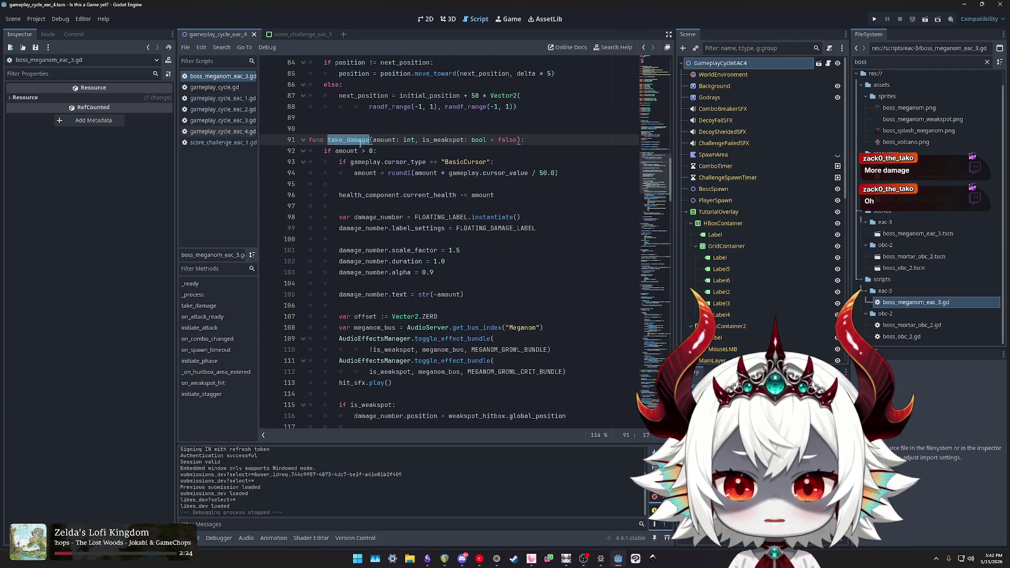
double_click(442, 140)
double_click(377, 140)
double_click(346, 151)
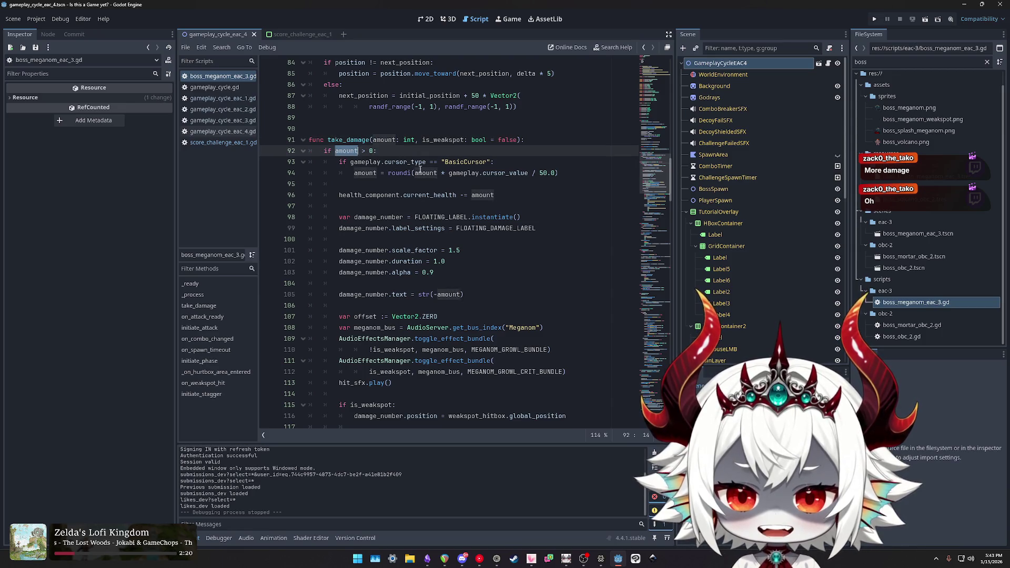
double_click(506, 173)
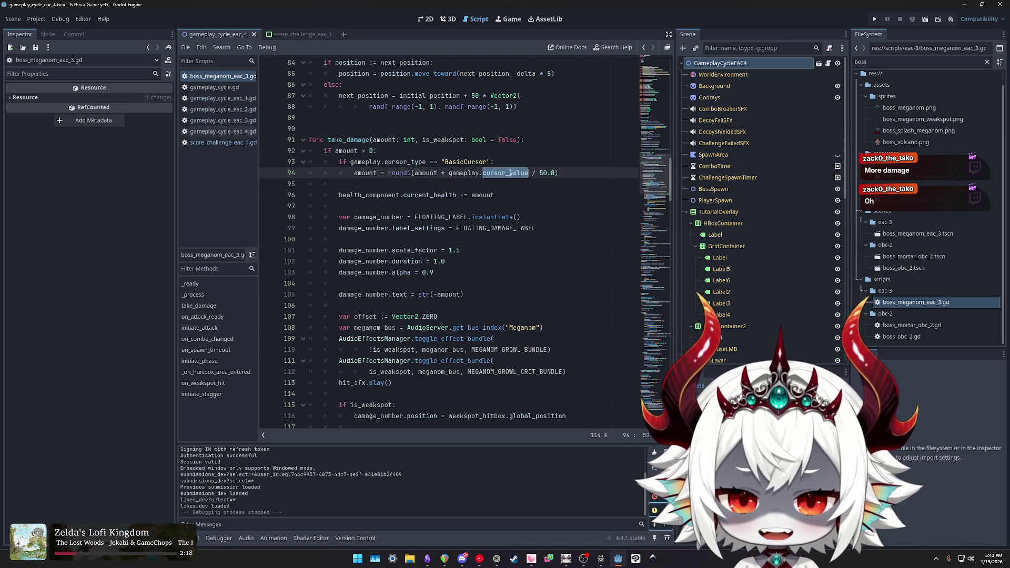
double_click(426, 173)
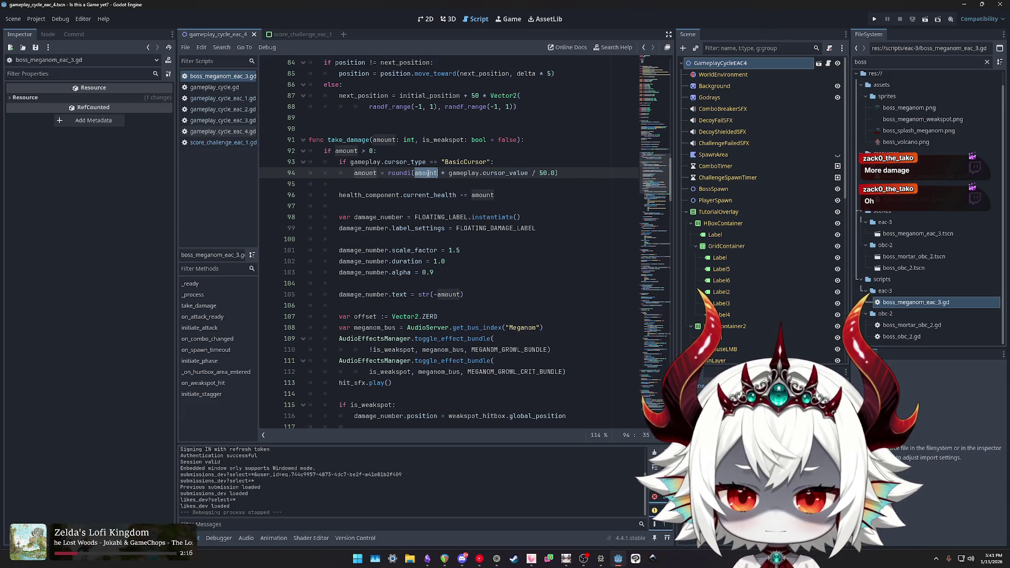
double_click(466, 162)
left_click(389, 162)
left_click_drag(288, 173, 286, 162)
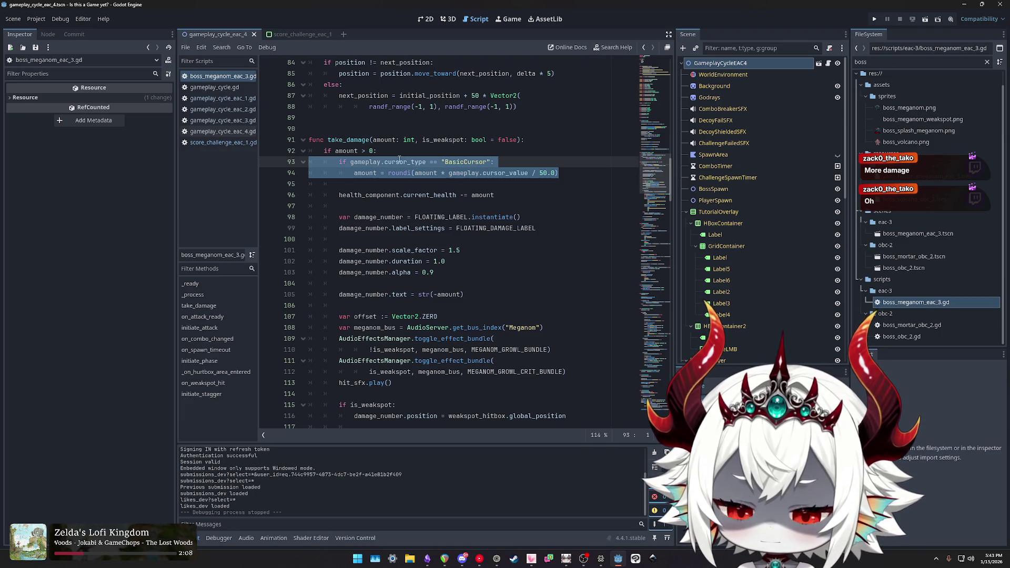
Examine the roundi(amount * cursor_value / 50.0) formula and the current_health subtraction on line 96.
double_click(400, 173)
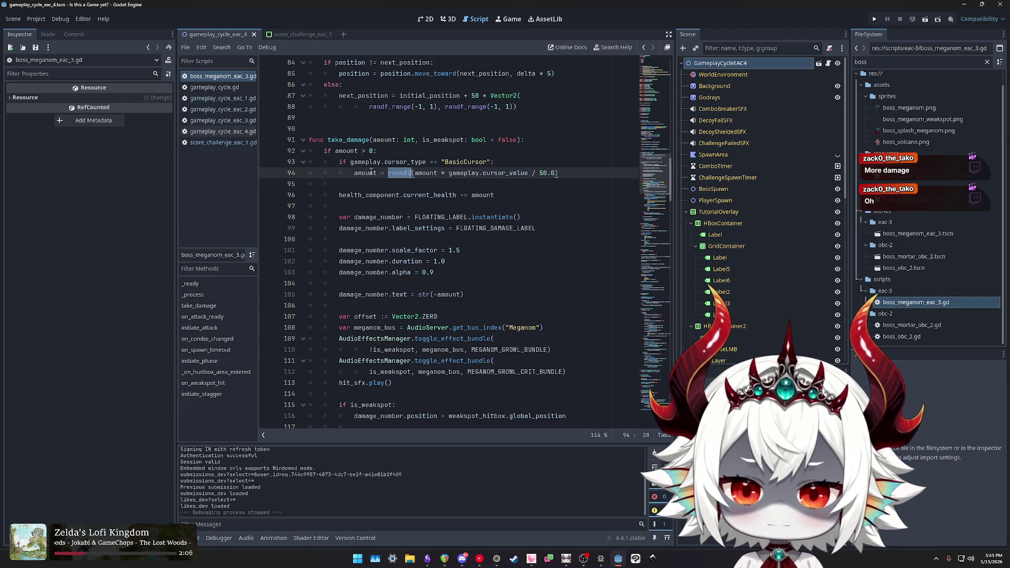
double_click(425, 173)
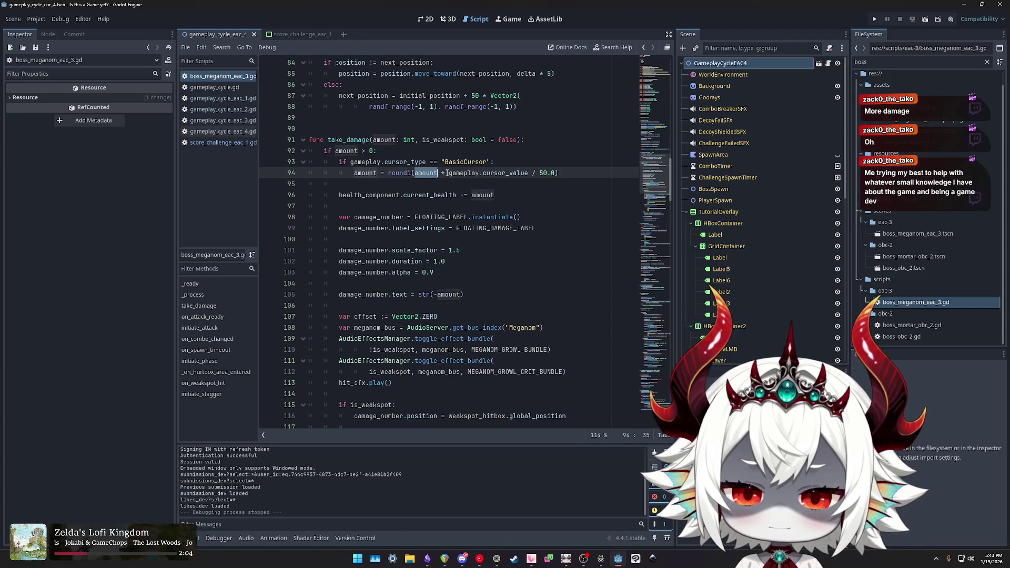
double_click(508, 173)
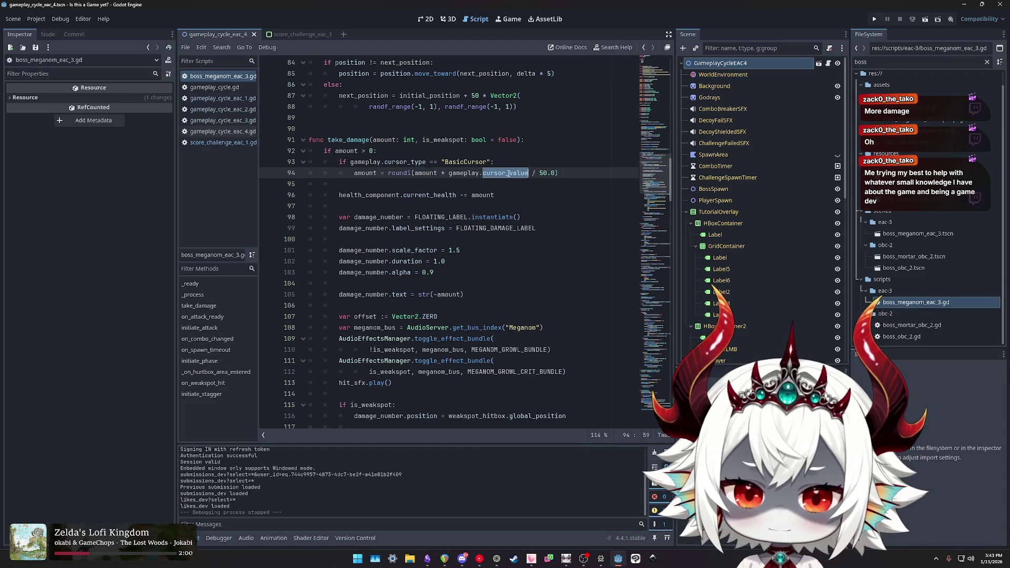
left_click_drag(559, 173, 448, 173)
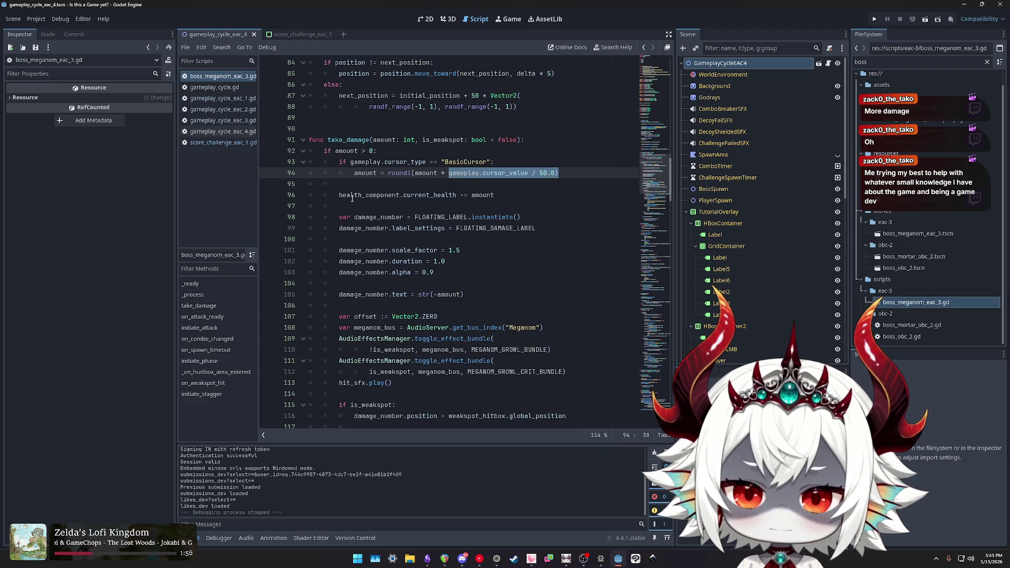
left_click(337, 195)
double_click(421, 195)
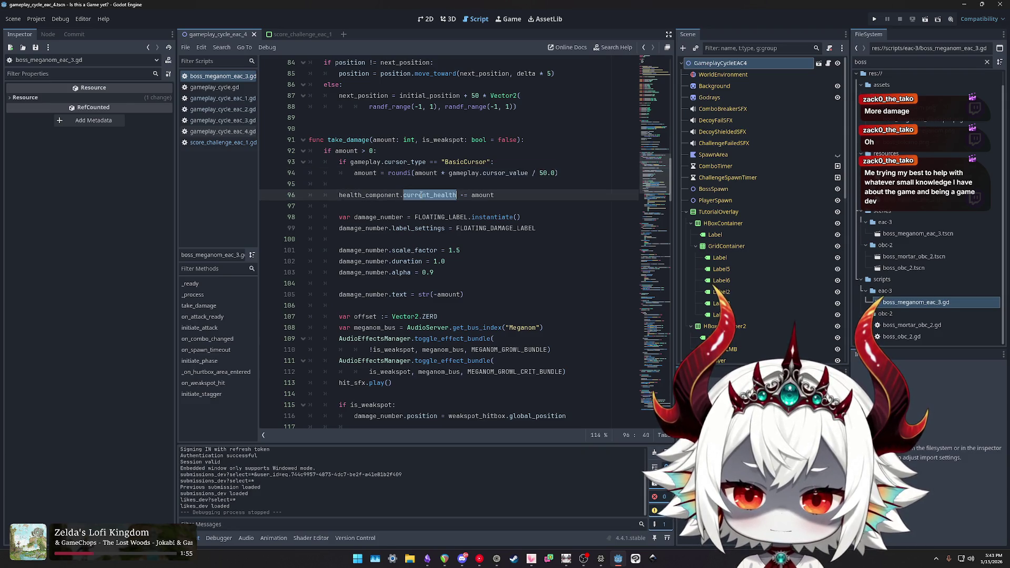
double_click(492, 195)
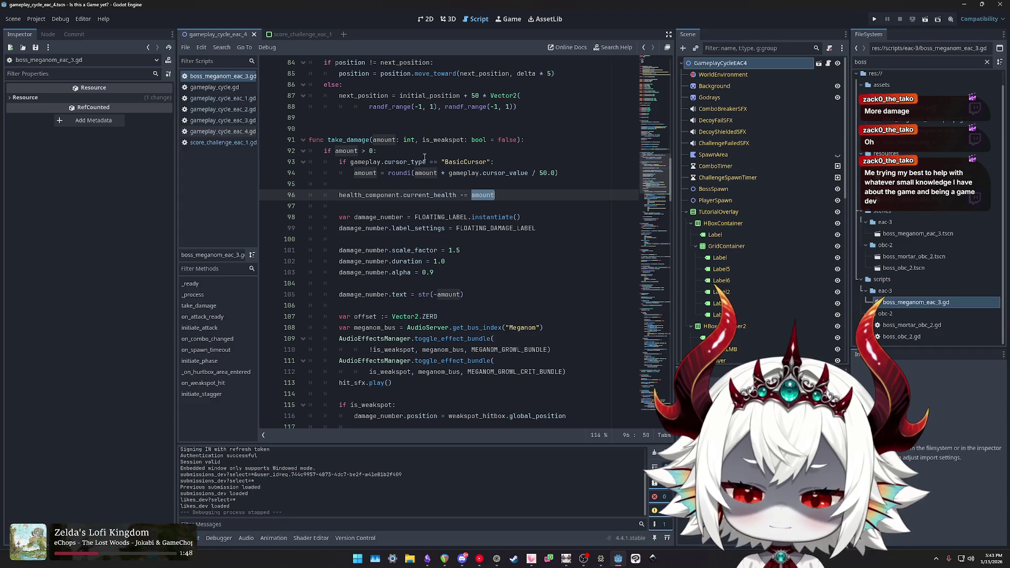
Re-select the cursor multiplier expression and jump to cursor_value's declaration.
double_click(466, 162)
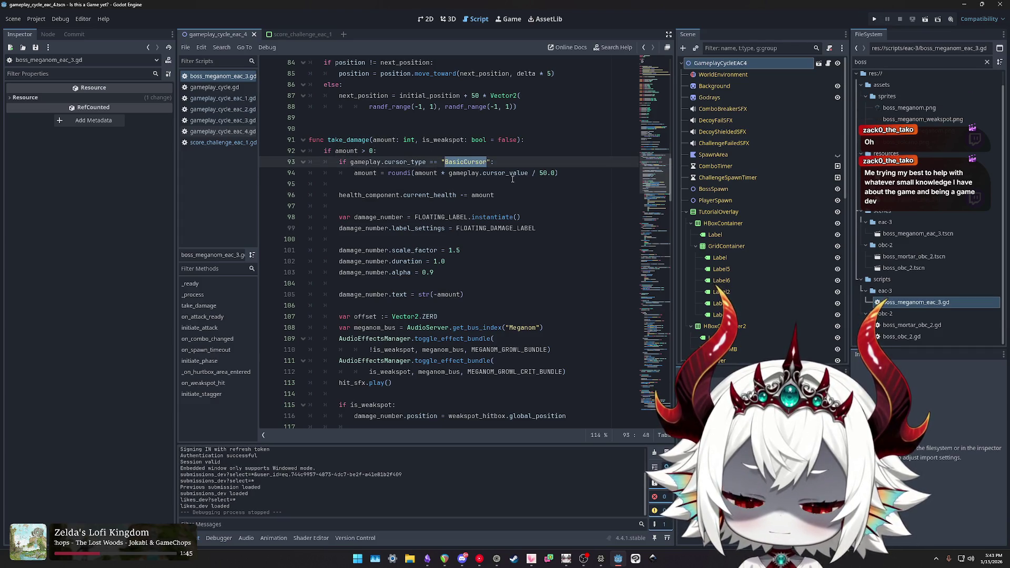
left_click_drag(570, 172, 448, 173)
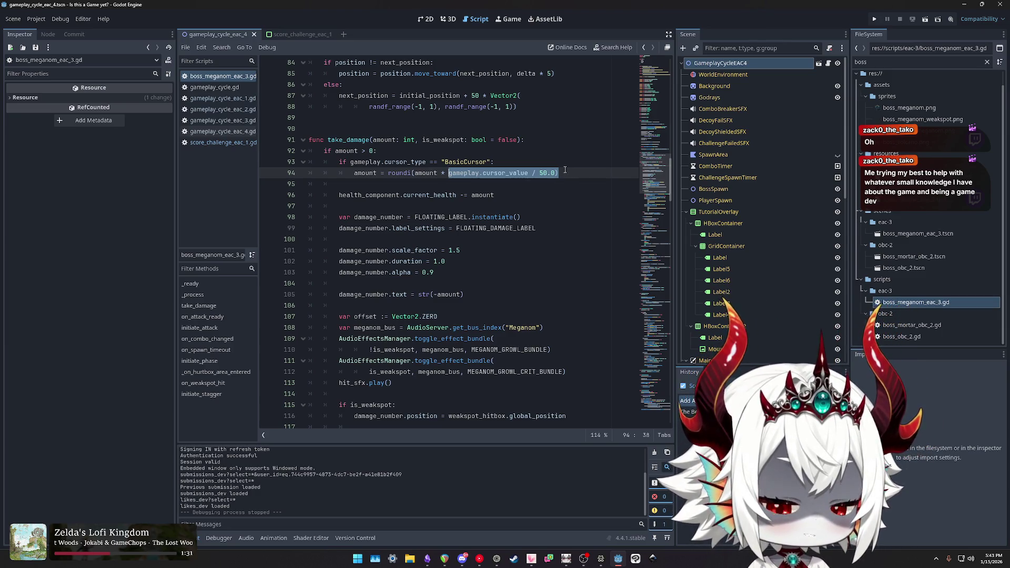
left_click(503, 174)
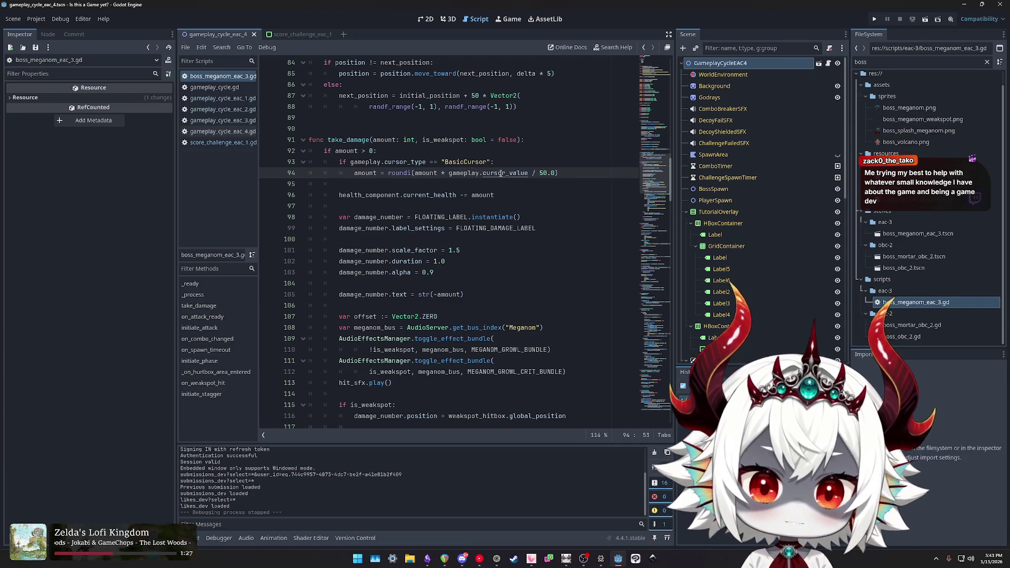
left_click(500, 174, "ctrl")
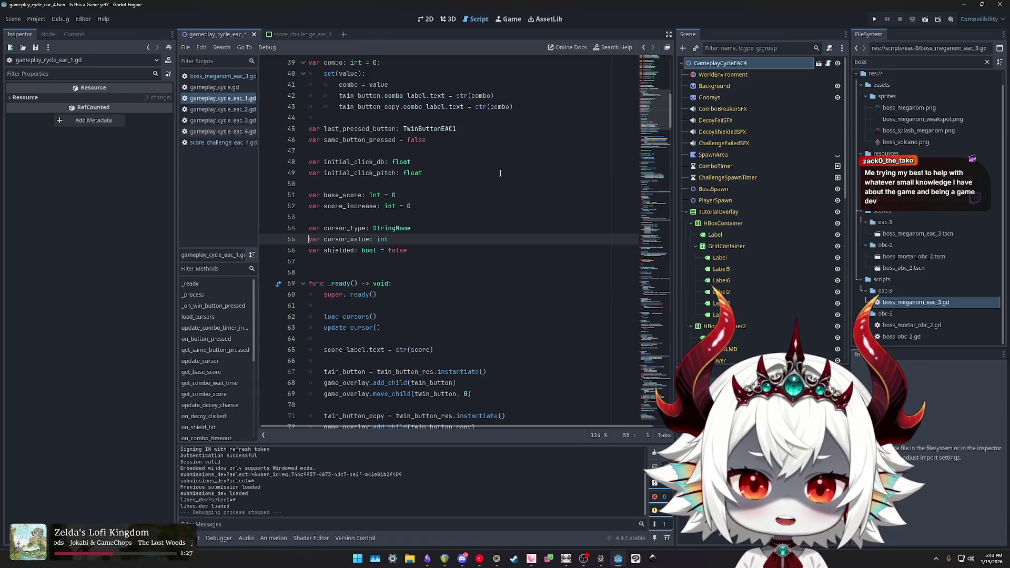
Search the script for cursor_value and step through its matches.
double_click(346, 238)
key("ctrl+f")
key("Return")
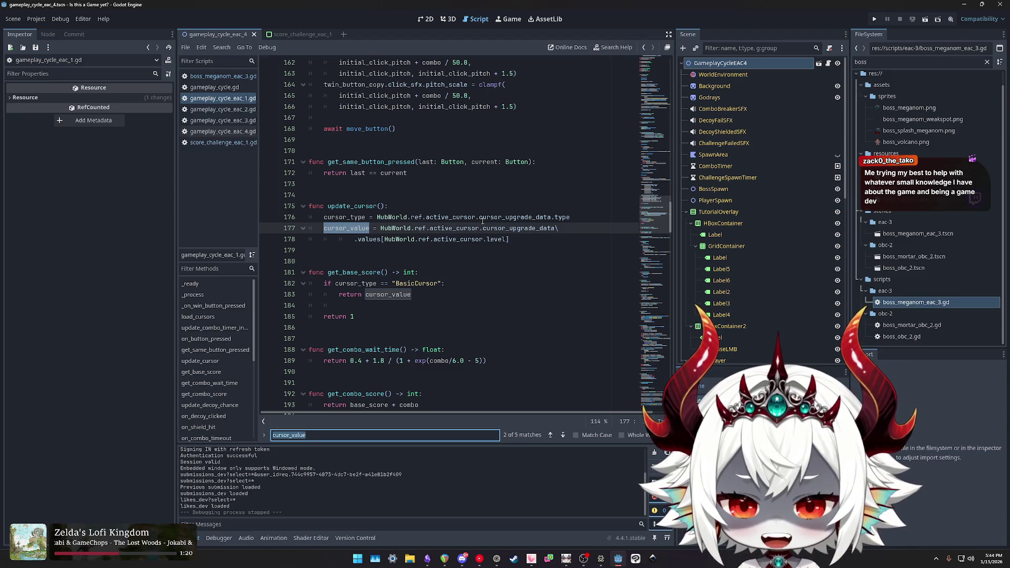
Check gameplay_cycle.gd and gameplay_cycle_eac_4.gd, then return to boss_meganom_eac_3.gd.
left_click(214, 87)
left_click(217, 143)
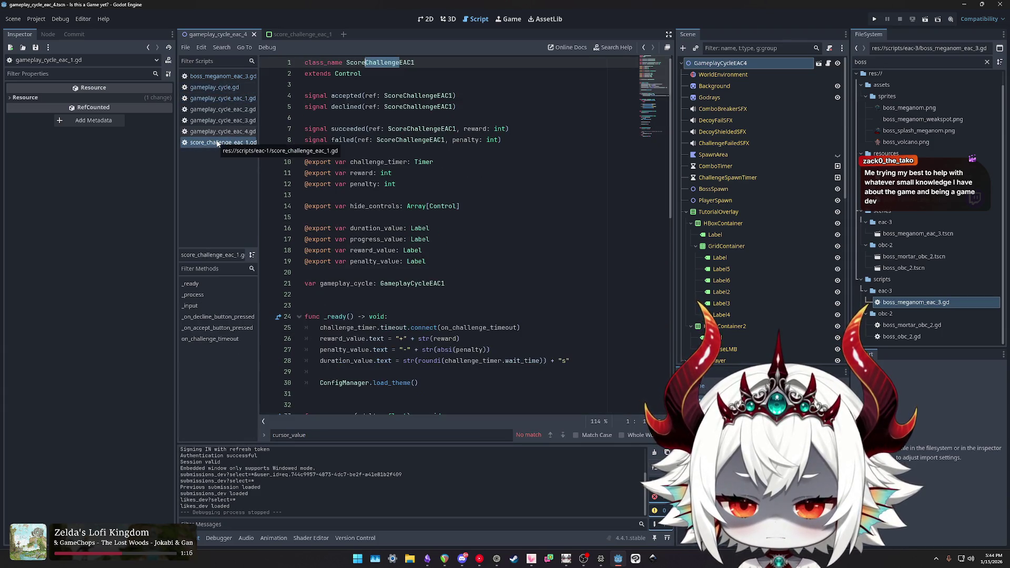
left_click(214, 134)
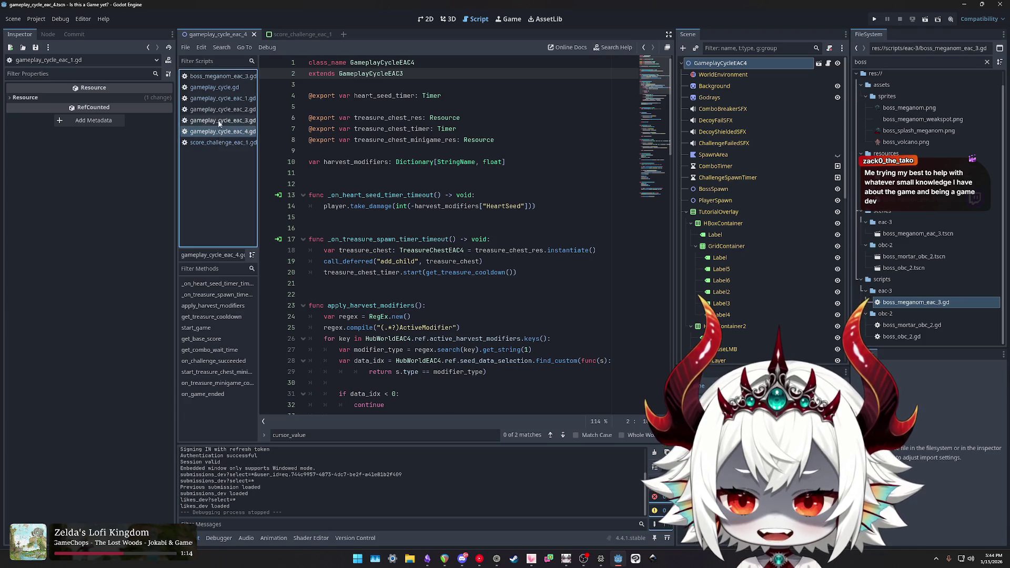
left_click(220, 77)
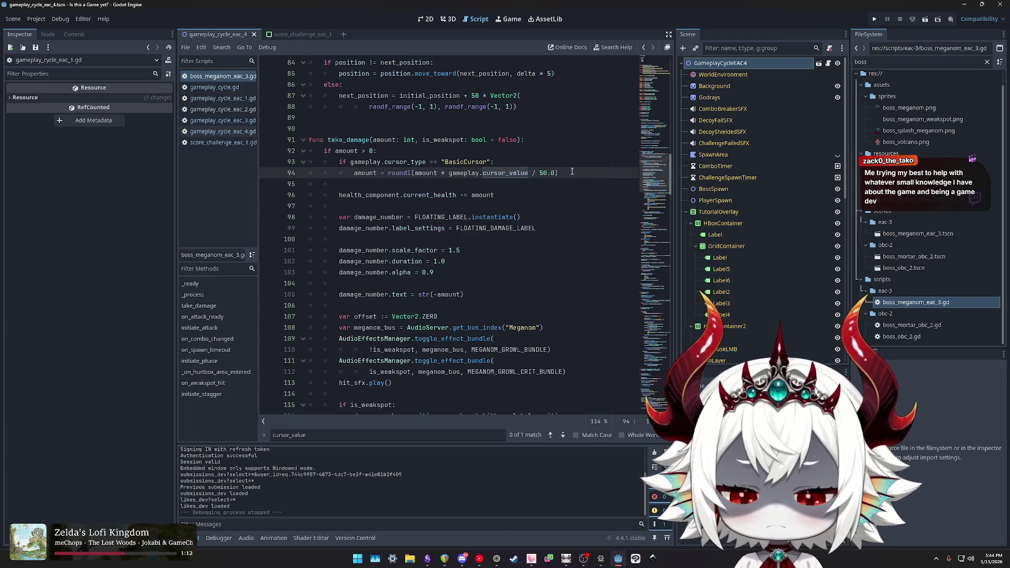
Study line 94's damage formula and annotate it with a '#base score 50' comment.
double_click(495, 170)
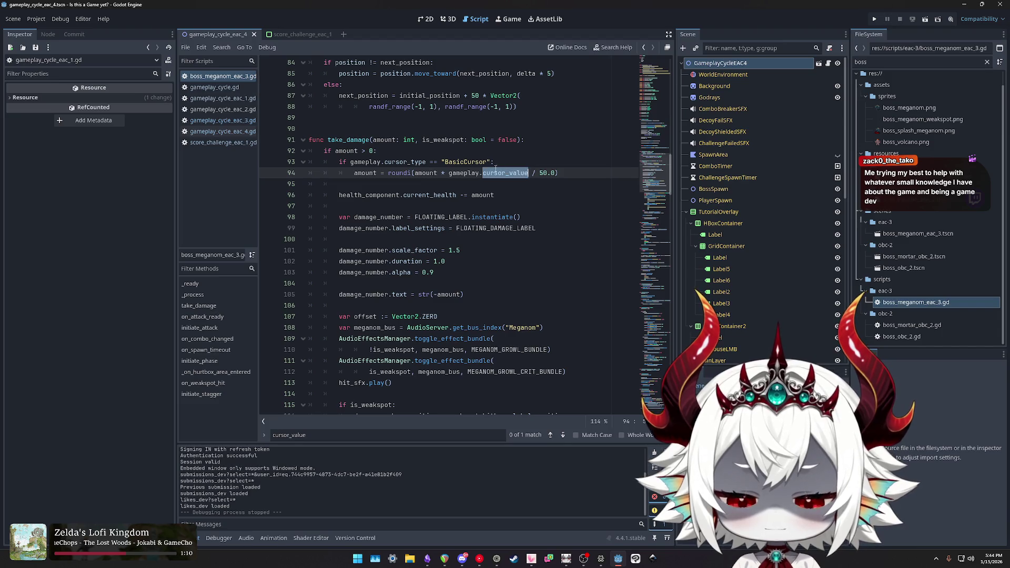
double_click(371, 173)
left_click_drag(573, 176, 451, 173)
double_click(461, 164)
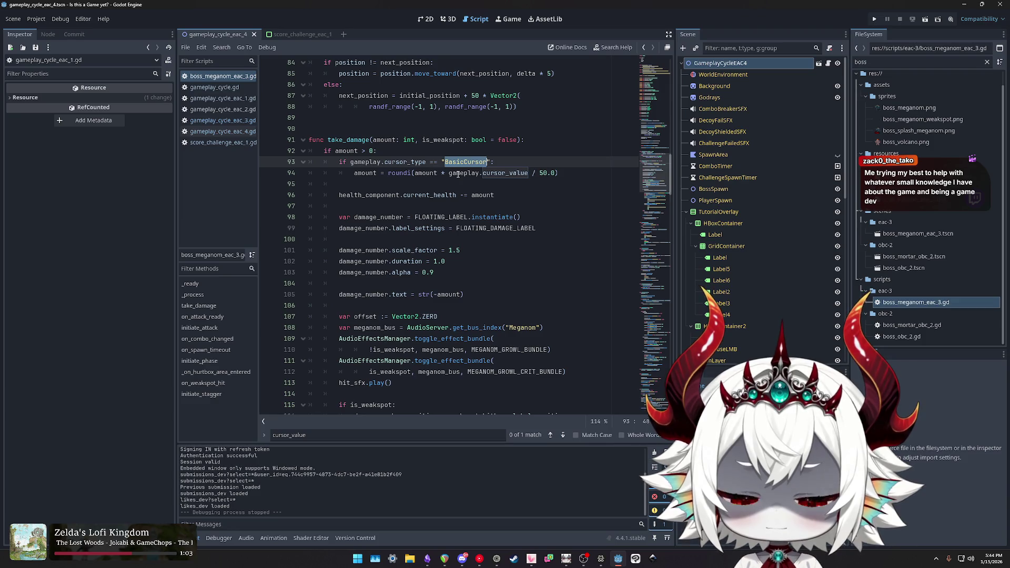
left_click_drag(561, 172, 302, 162)
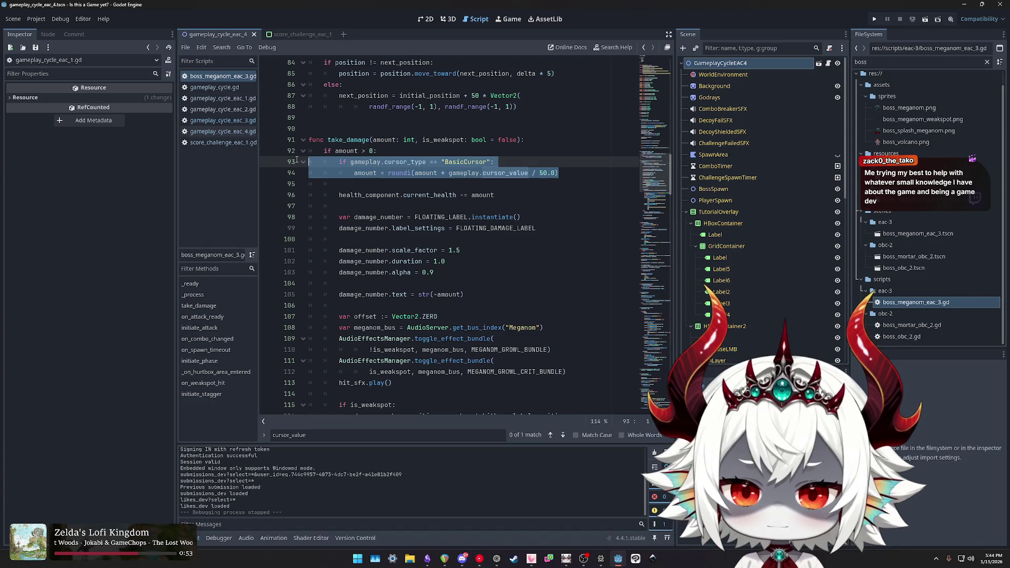
mouse_move(557, 173)
left_mouse_down()
mouse_move(530, 173)
mouse_move(540, 173)
left_mouse_up()
left_click(570, 174)
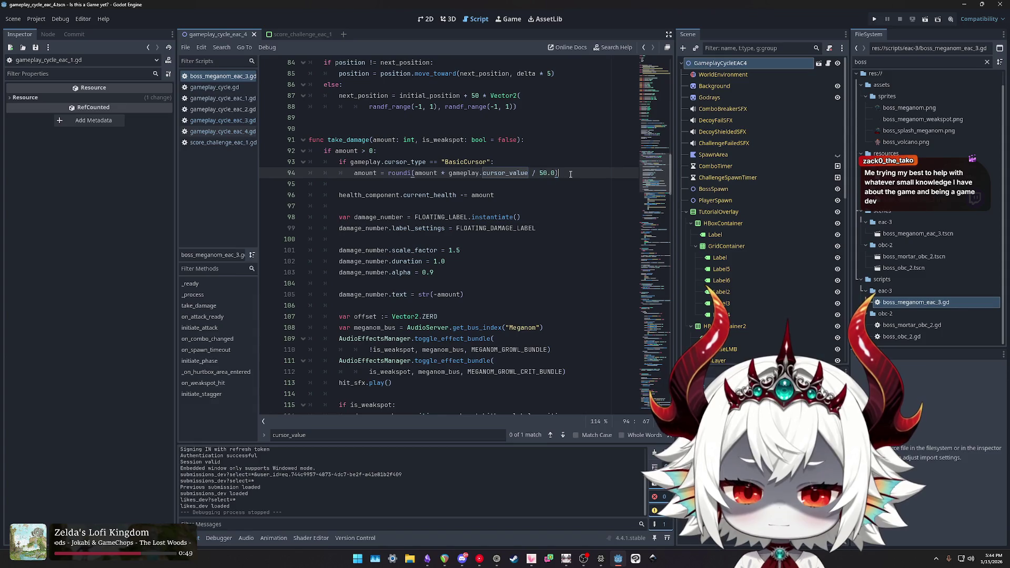
type("#base score")
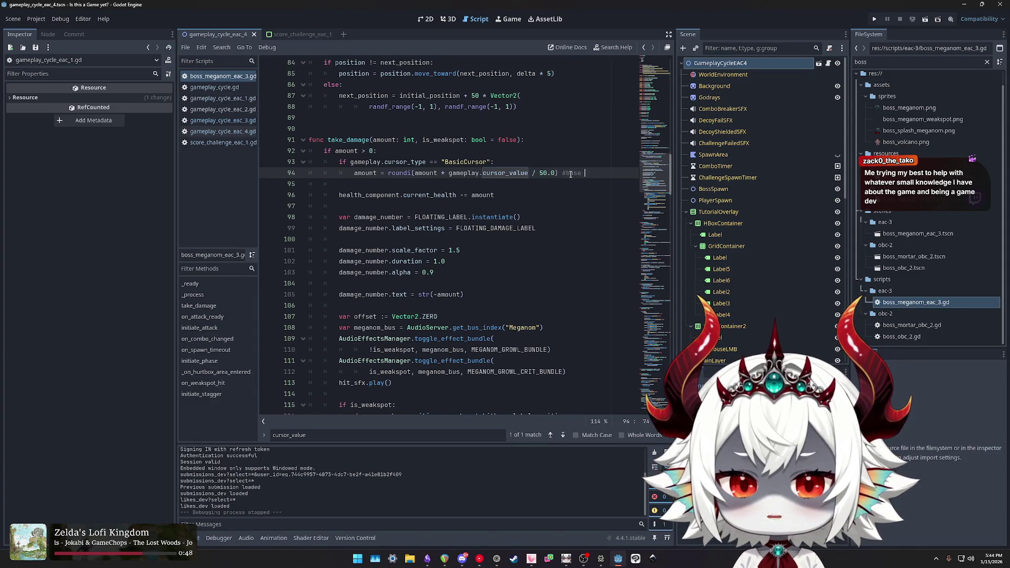
type(" 50")
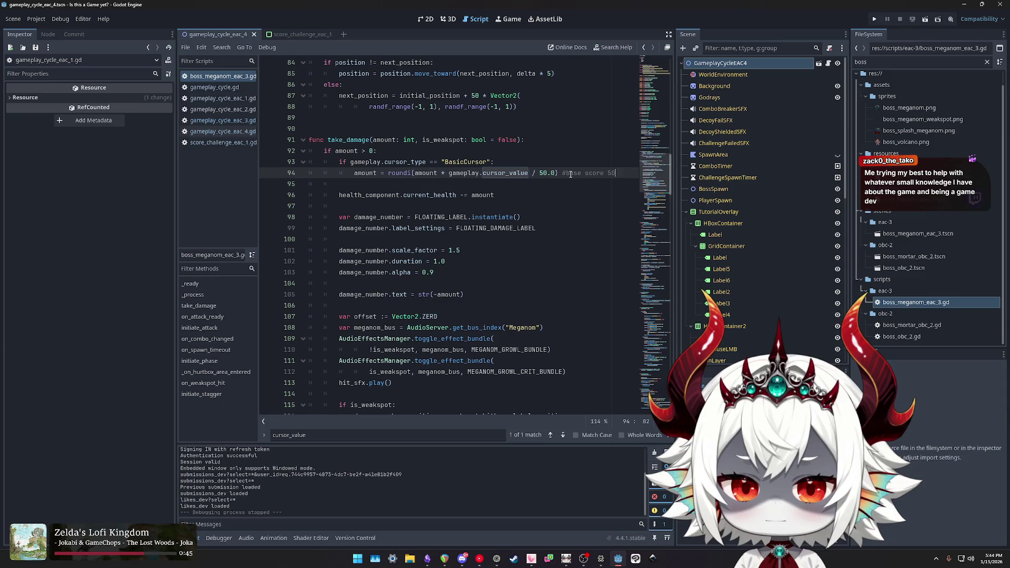
key("Left")
key("Left")
key("Left")
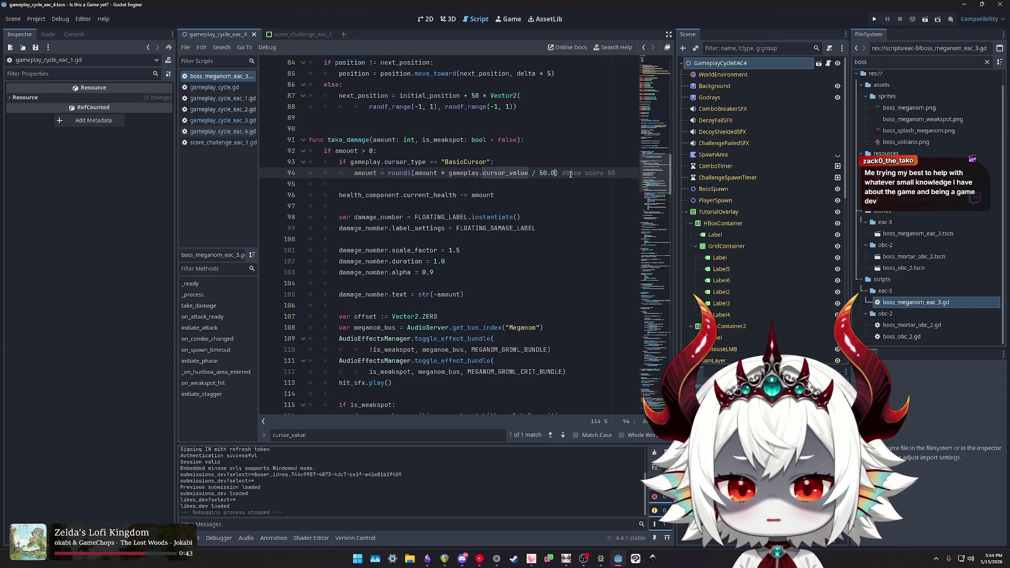
key("shift+Left")
key("shift+Left")
key("shift+Left")
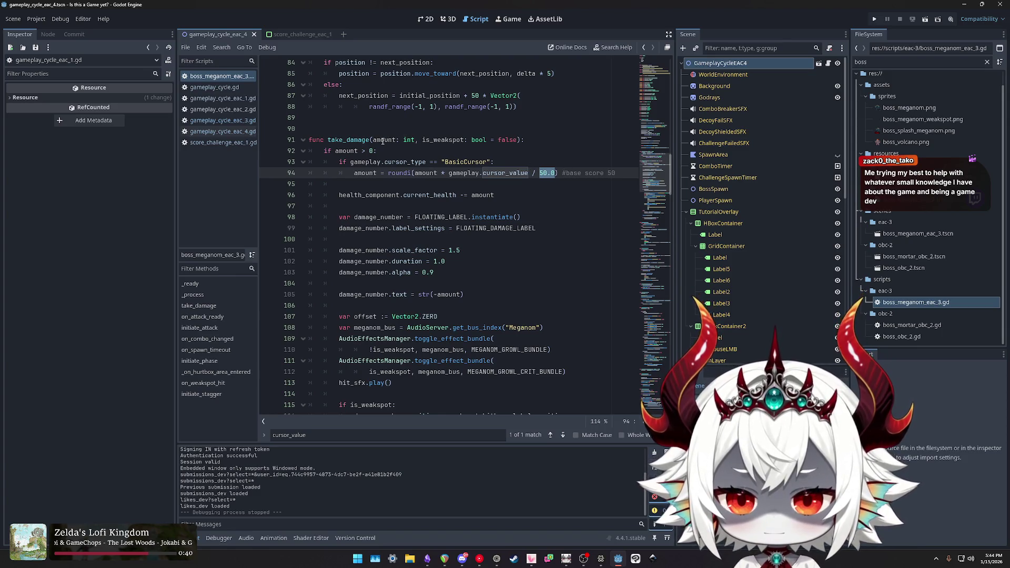
Search the script for base_score, then switch to gameplay_cycle.gd.
scroll(446, 228, "up", 15)
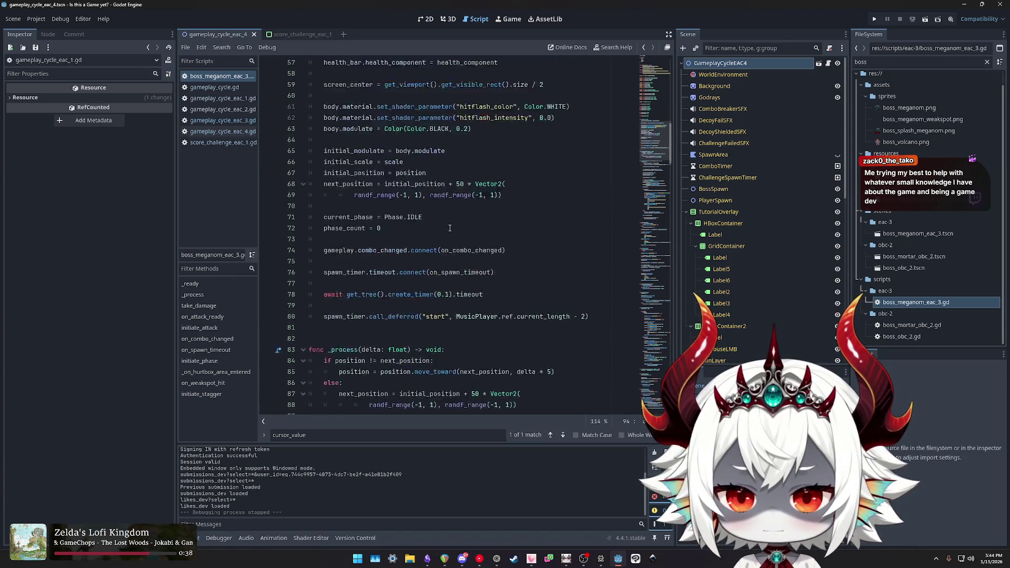
scroll(449, 227, "up", 4)
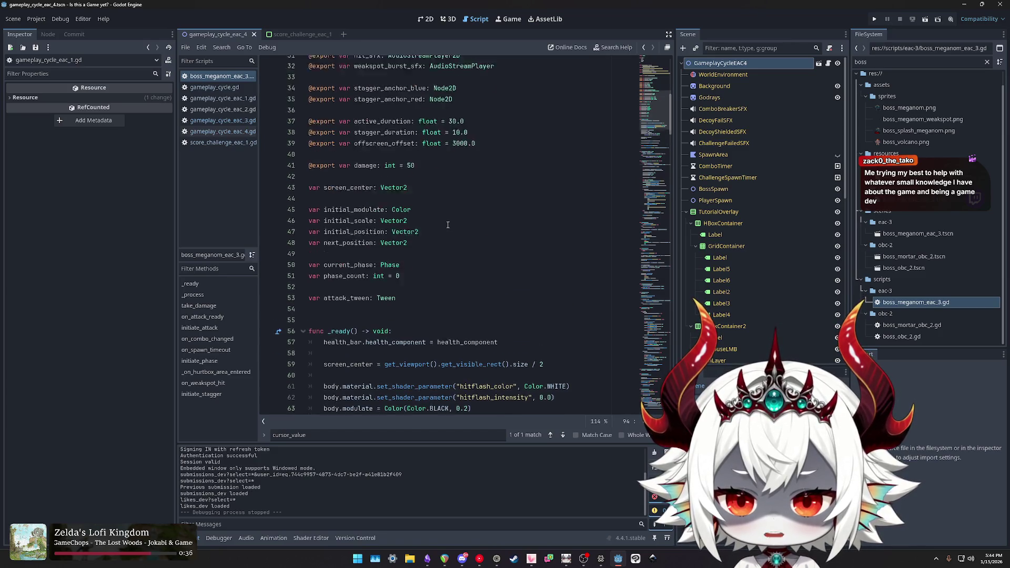
scroll(447, 225, "down", 5)
key("ctrl+f")
type("base_score")
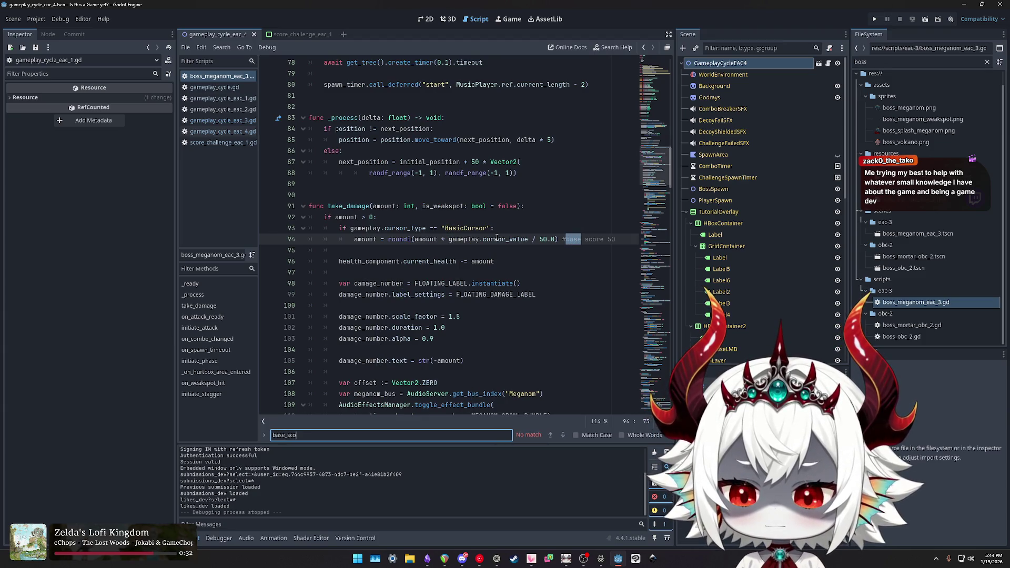
left_click(214, 87)
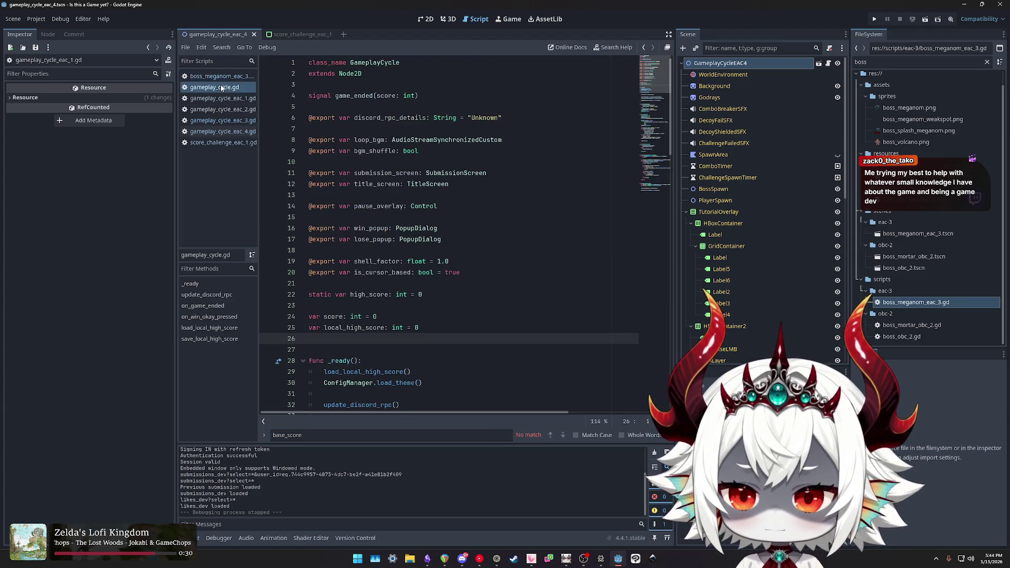
In gameplay_cycle_eac_4.gd, search 'score' and trace modified_base_score through get_base_score.
left_click(227, 132)
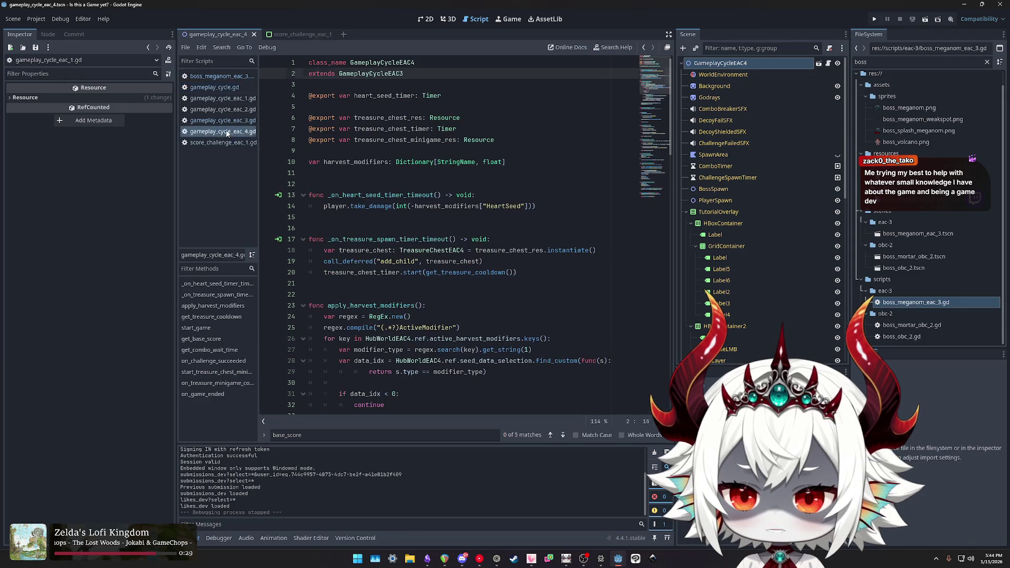
left_click(447, 158)
key("ctrl+f")
type("score")
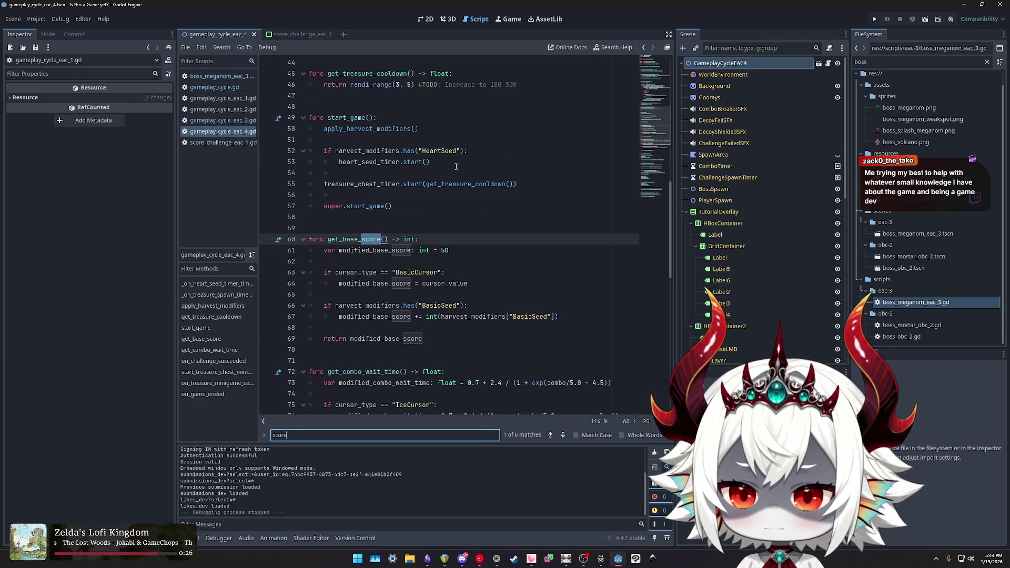
double_click(359, 239)
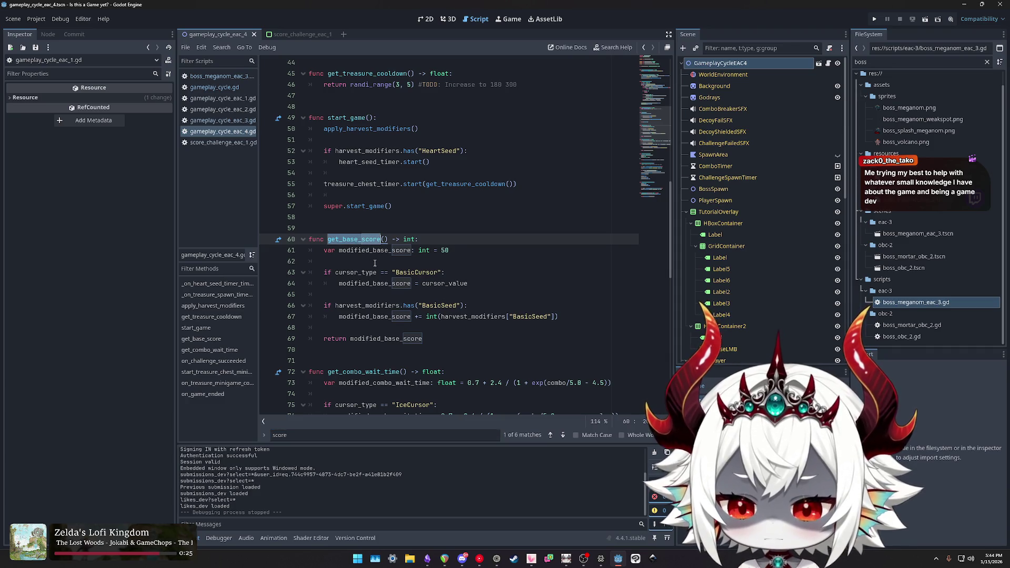
double_click(395, 250)
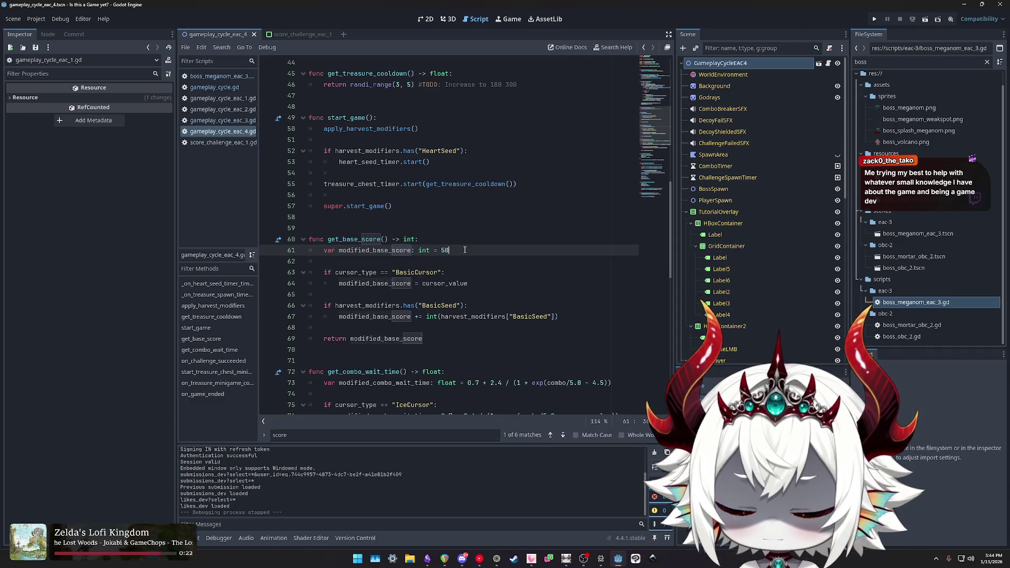
left_click_drag(466, 251, 340, 250)
double_click(370, 338)
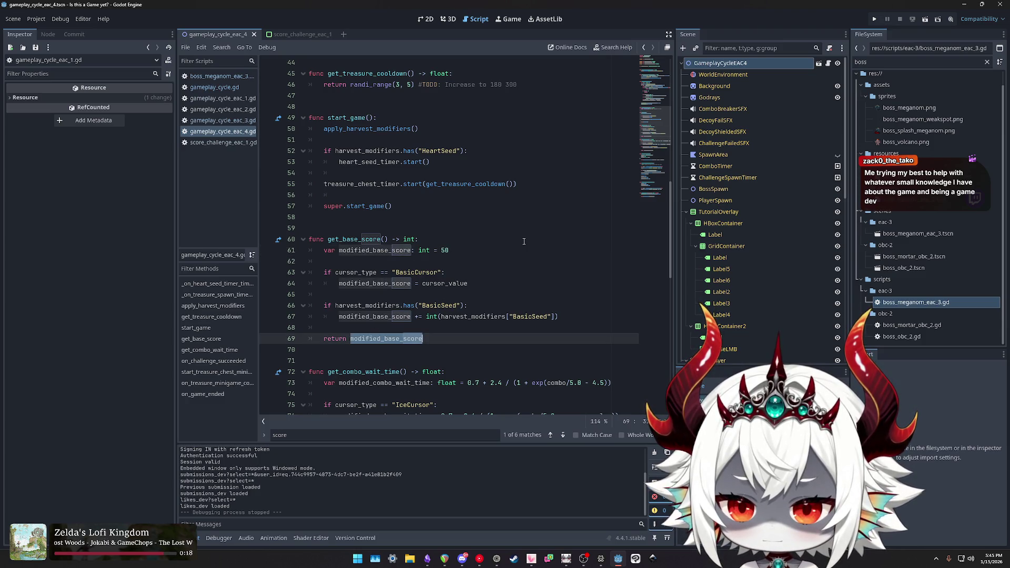
double_click(378, 284)
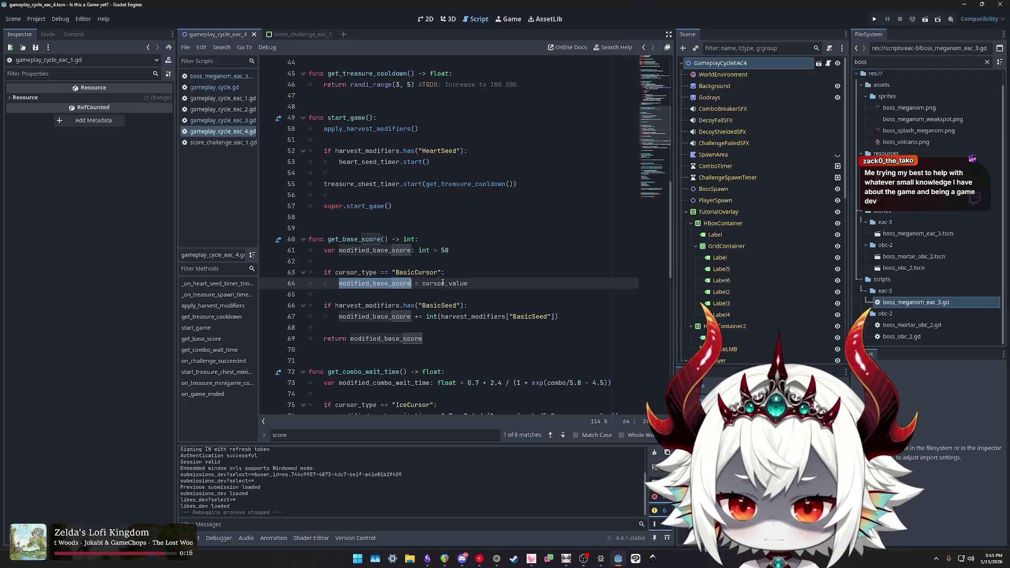
Inspect the cursor_type, cursor_value and seed checks on lines 63–67, then switch to score_challenge_eac_1.gd.
left_click(394, 327)
double_click(355, 271)
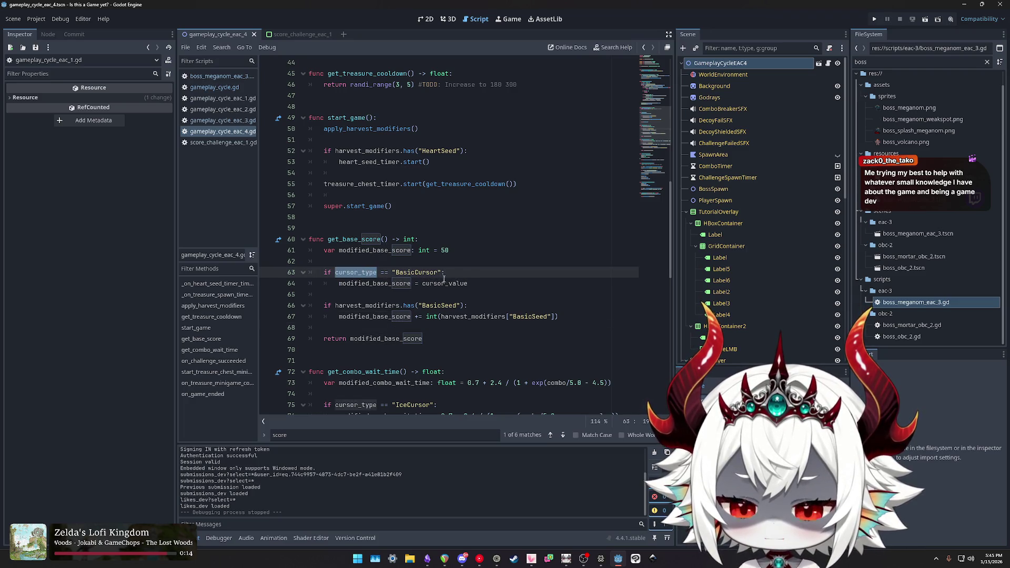
left_click(479, 282)
double_click(441, 284)
double_click(446, 339)
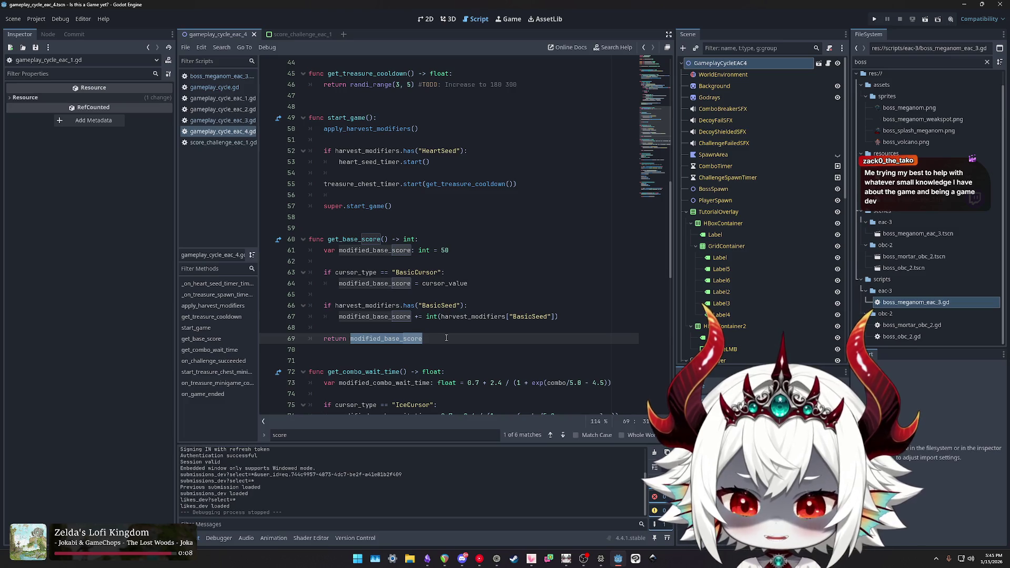
left_click_drag(559, 316, 288, 277)
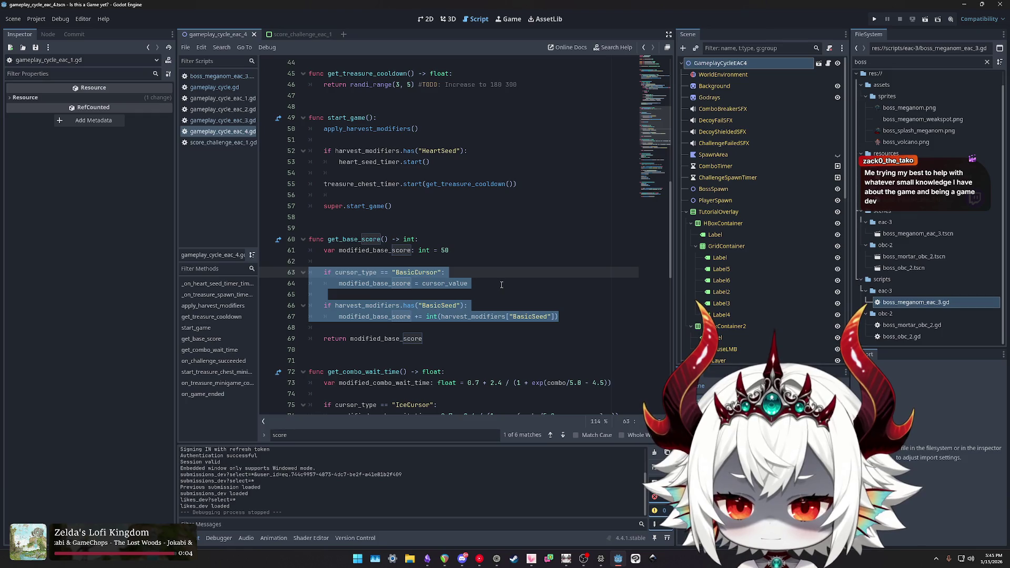
left_click(225, 143)
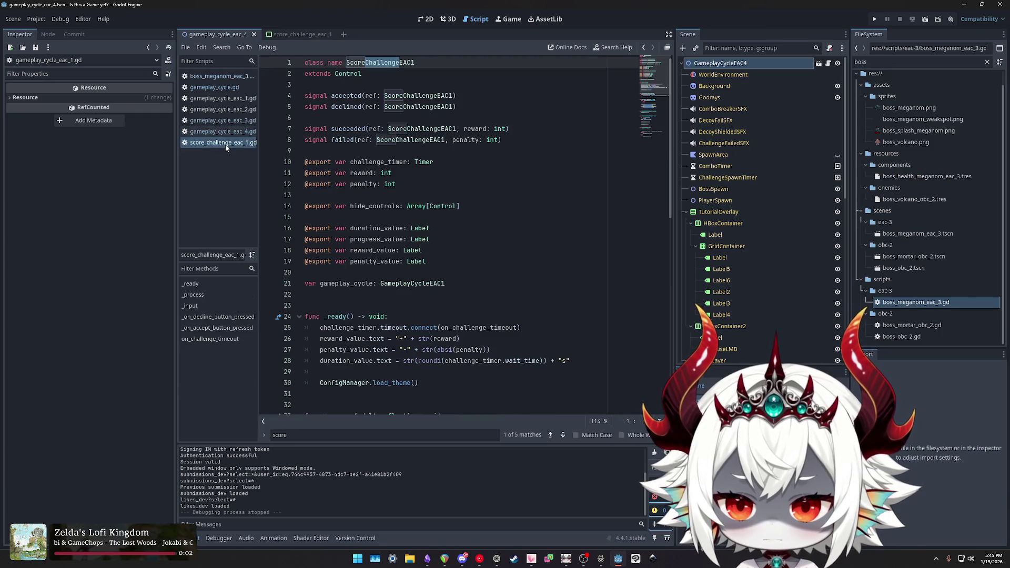
Back in boss_meganom_eac_3.gd, filter files by 'basic' and inspect cursor_basic_eac_3.tres values 60, 75, 100.
left_click(223, 77)
double_click(509, 240)
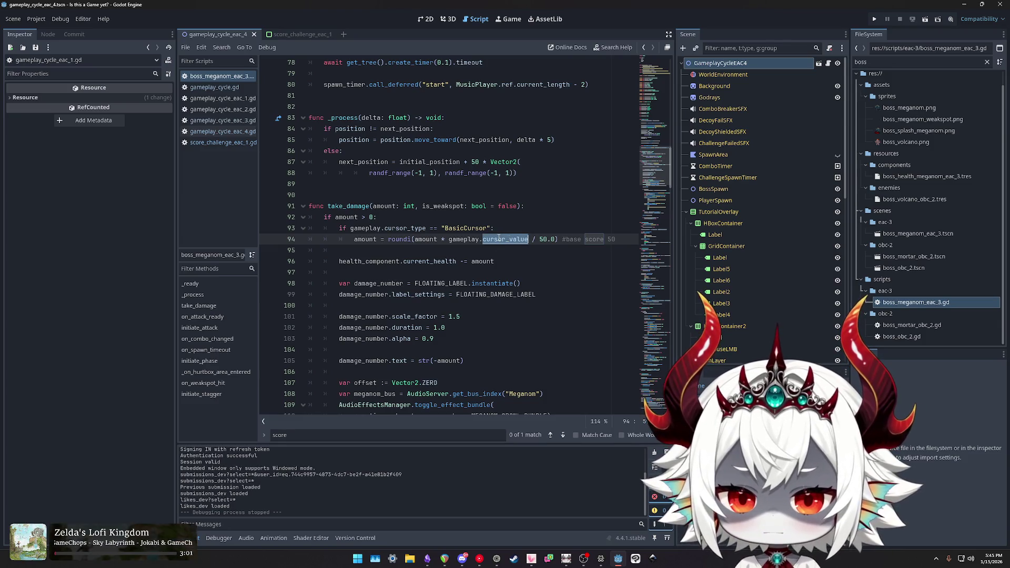
double_click(853, 62)
type("basic")
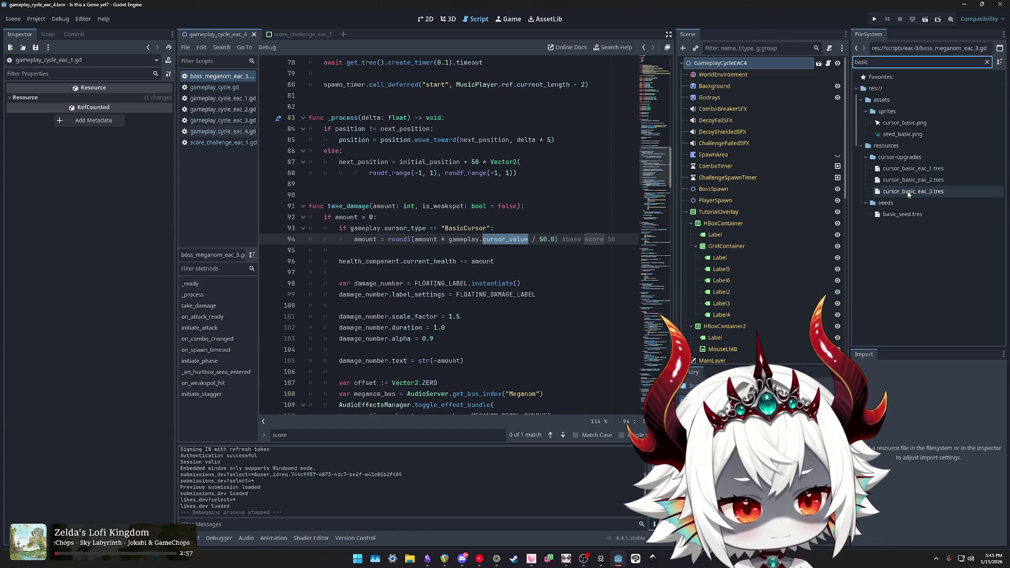
left_click(909, 193)
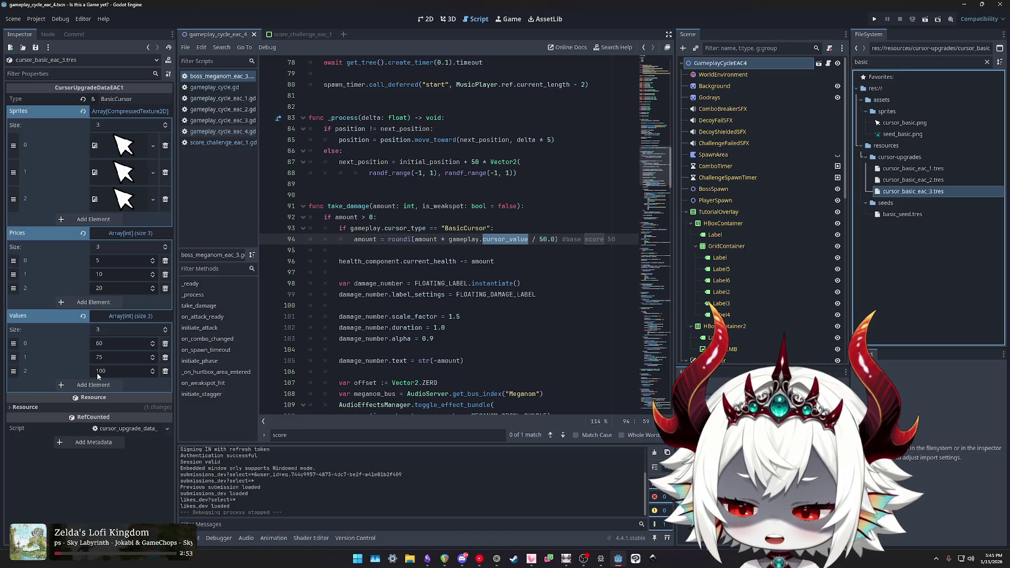
double_click(427, 239)
double_click(466, 239)
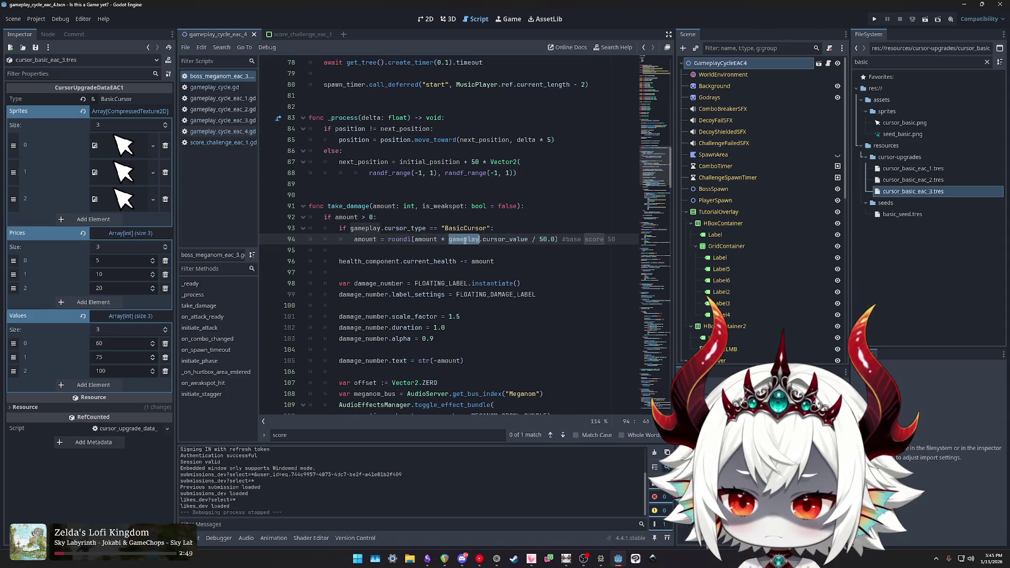
Leave line 94's damage formula and reopen get_base_score in gameplay_cycle_eac_4.gd via a 'getbas' search.
double_click(425, 240)
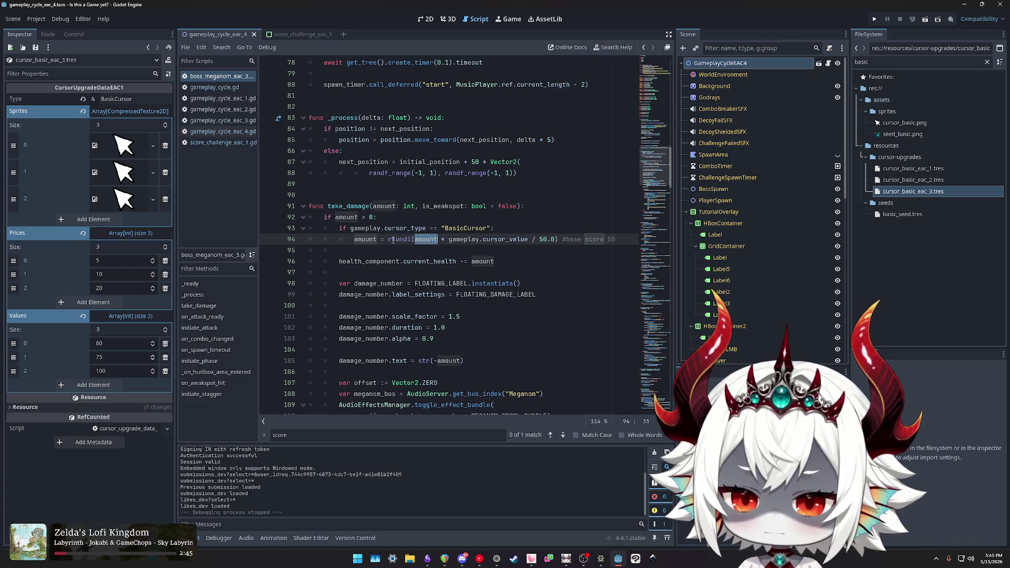
left_click(573, 241)
left_click(540, 240)
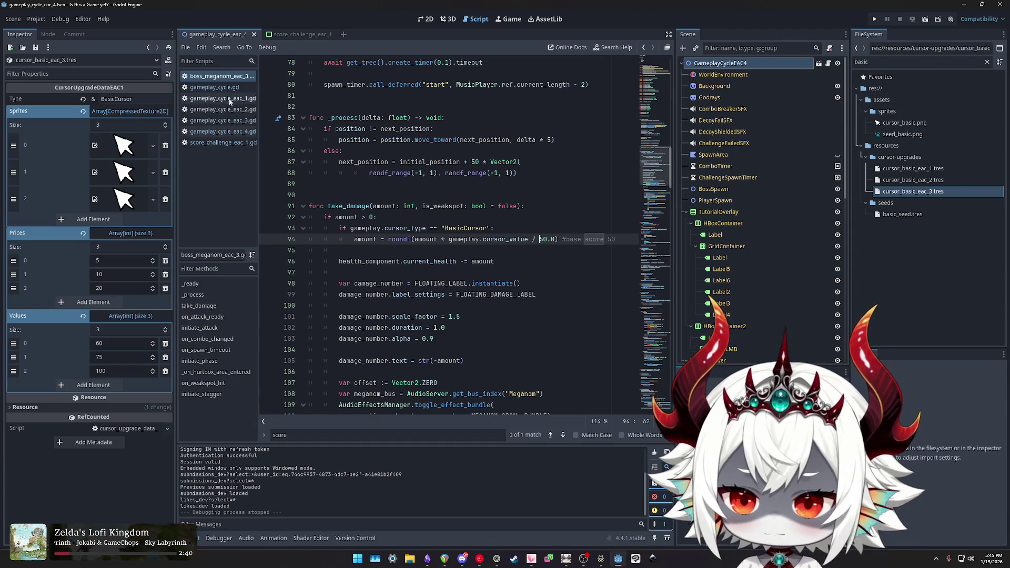
left_click(214, 87)
key("ctrl+f")
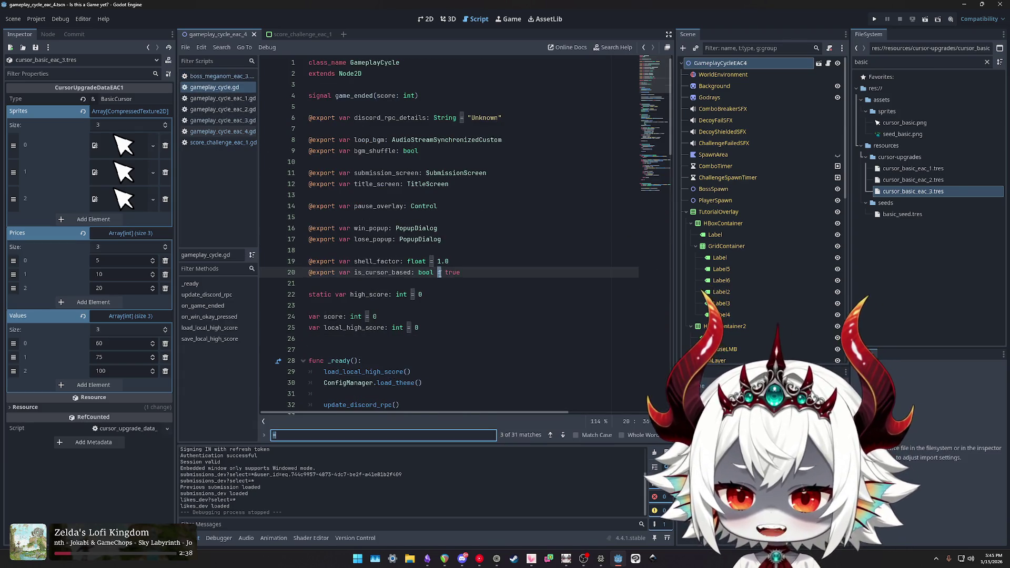
type("getbas")
left_click(226, 131)
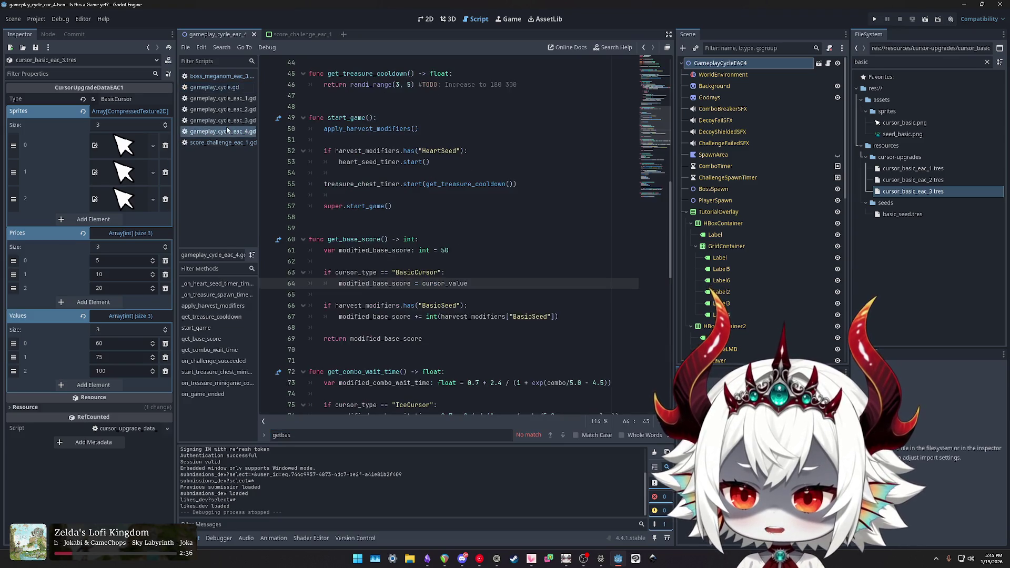
Trace get_base_score's variables: cursor_value, harvest_modifiers and modified_base_score.
left_click(486, 207)
key("ctrl+f")
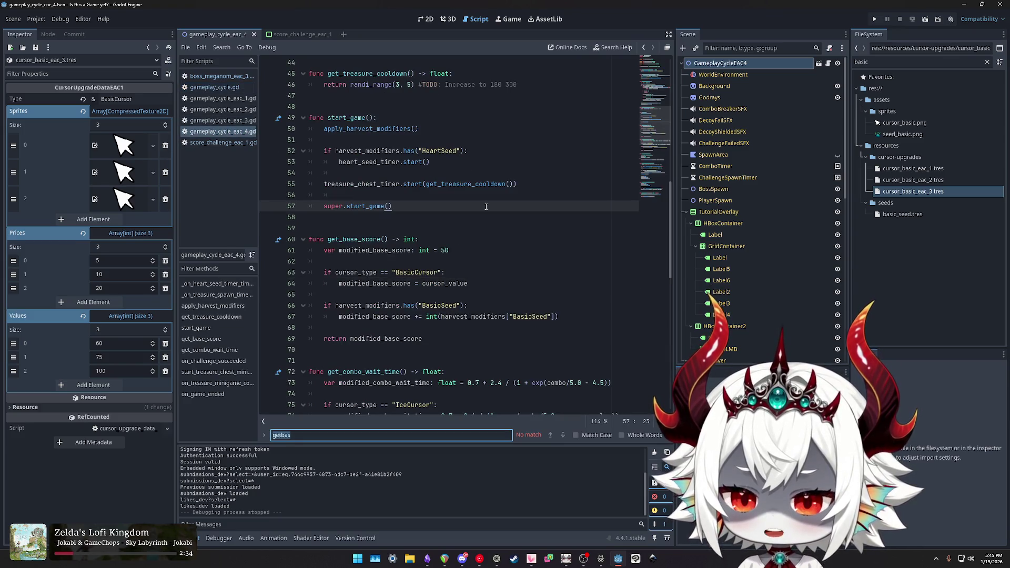
double_click(354, 239)
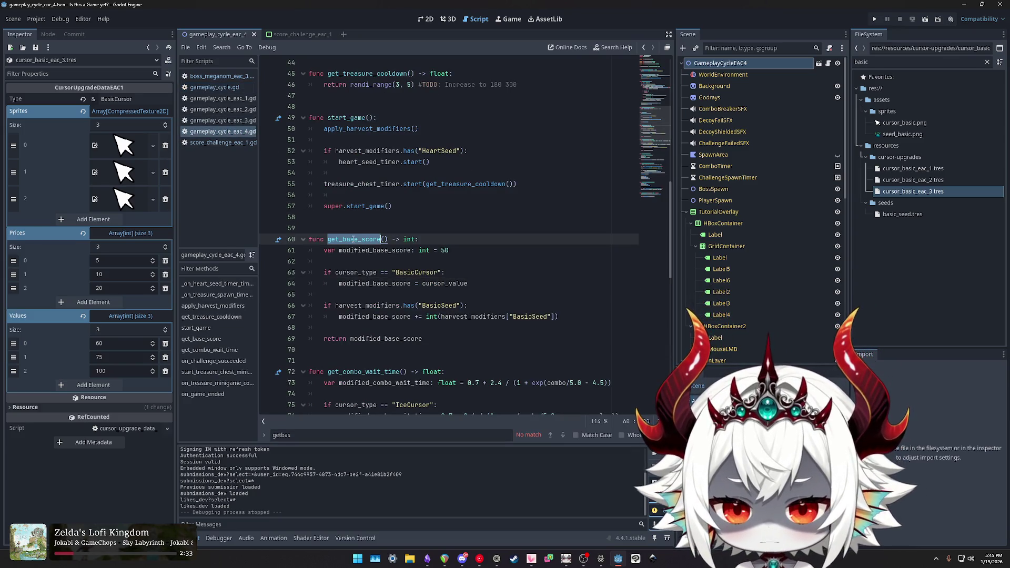
left_click(377, 284)
double_click(446, 283)
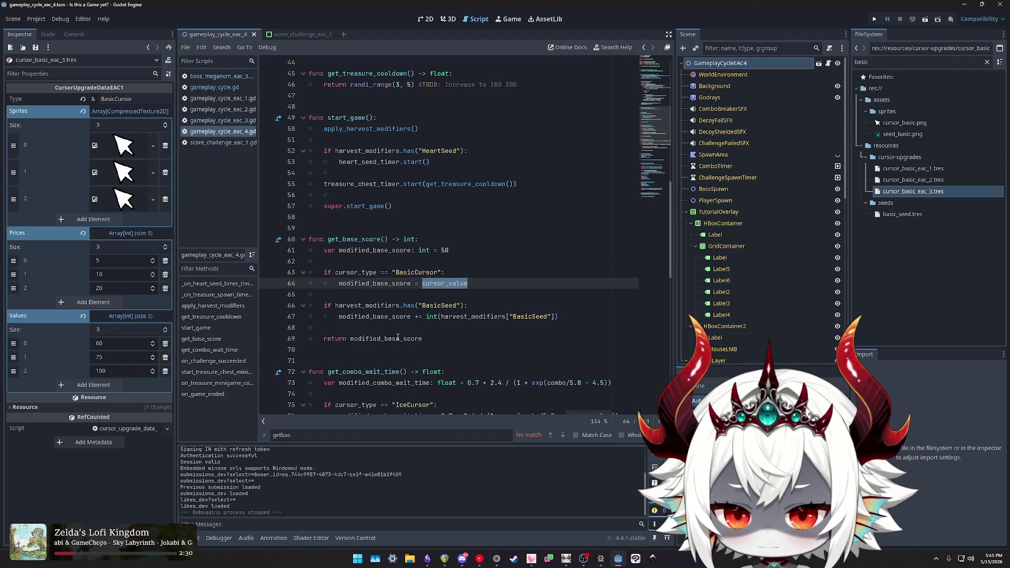
left_click(382, 316)
double_click(469, 316)
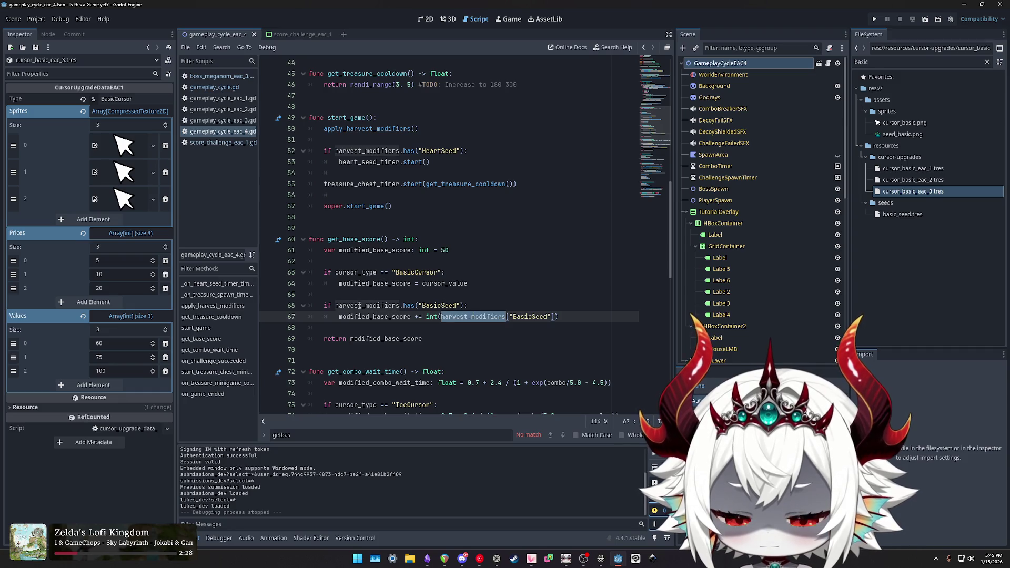
double_click(373, 316)
double_click(389, 338)
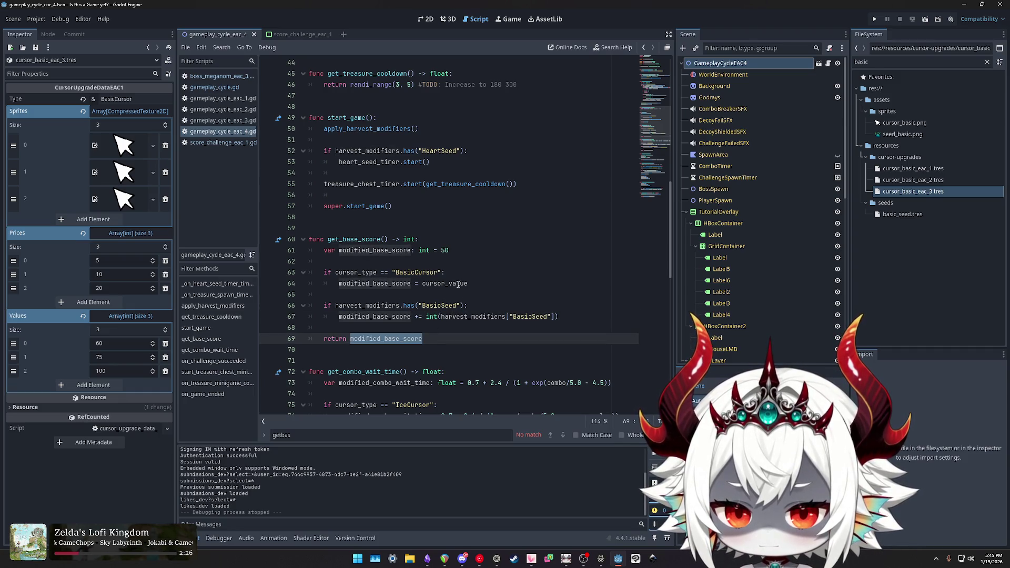
Reread line 61's modified_base_score, then switch via score_challenge_eac_1.gd back to boss_meganom_eac_3.gd.
left_click_drag(450, 251, 323, 250)
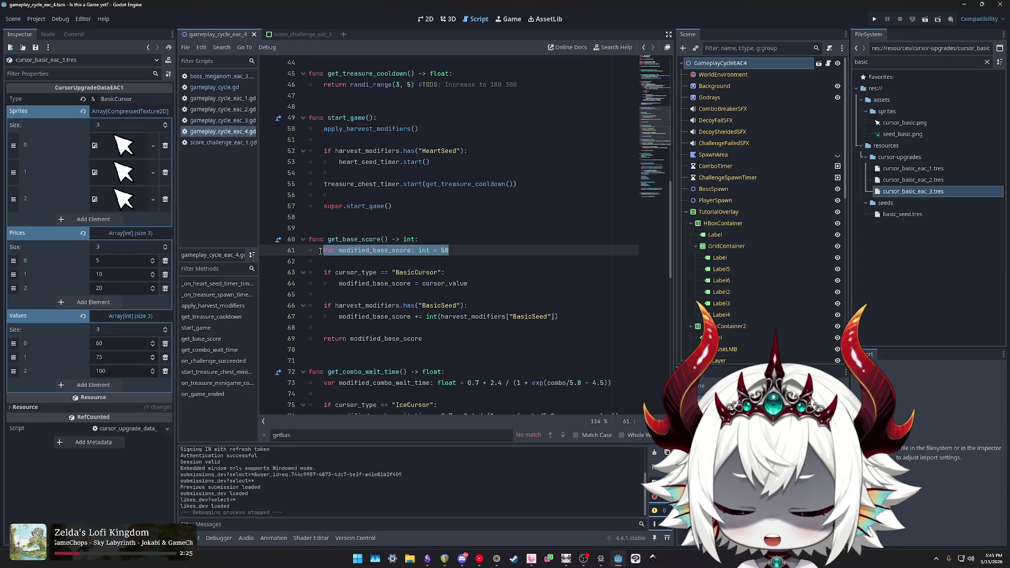
left_click_drag(456, 251, 332, 251)
left_click_drag(449, 251, 320, 253)
left_click(453, 250)
double_click(372, 251)
double_click(372, 339)
left_click(350, 239)
double_click(351, 240)
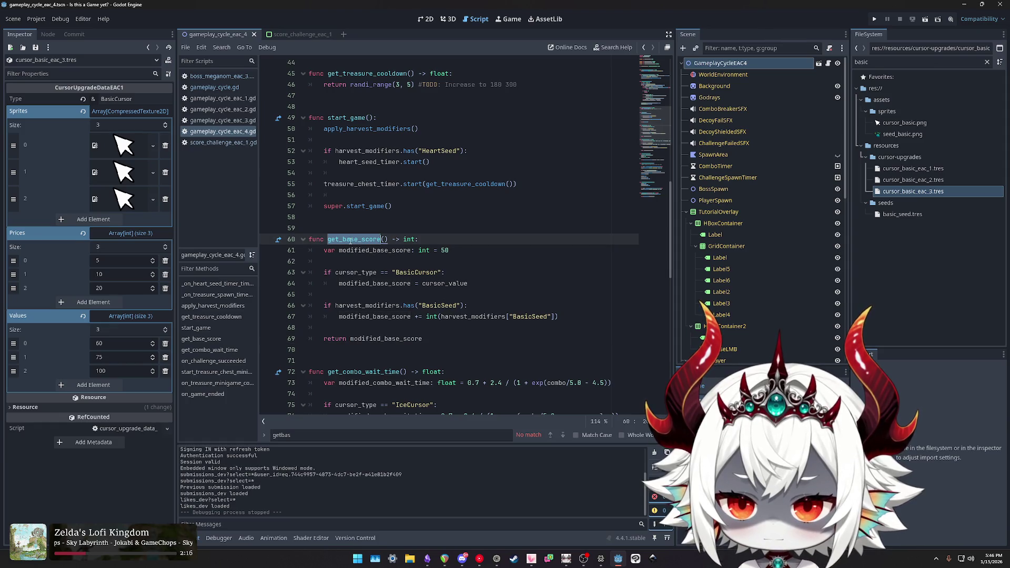
left_click(223, 143)
left_click(206, 77)
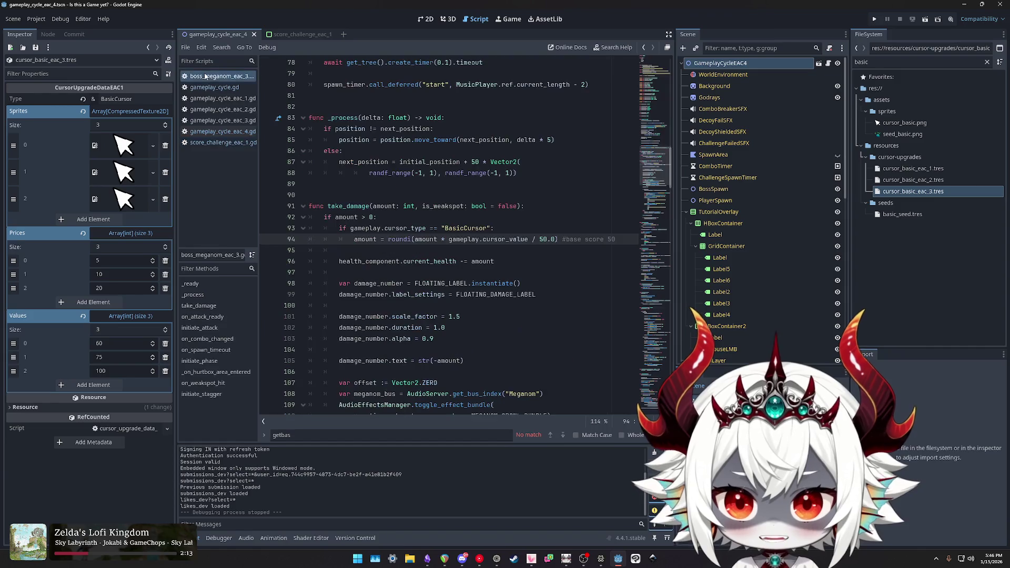
Add a 'TODO: Proper Base Score' comment and move it onto its own line above the amount line.
left_click(568, 240)
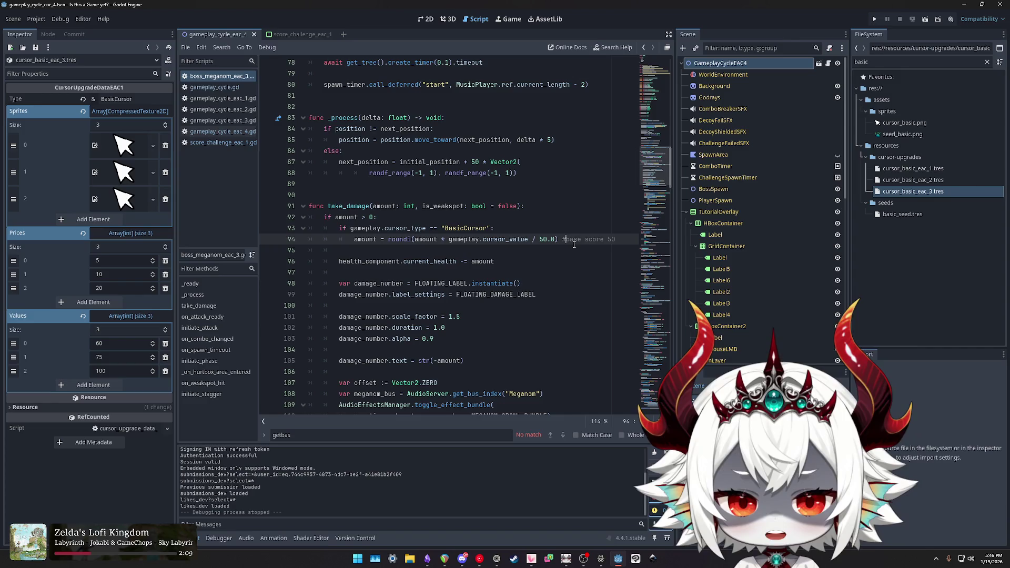
type("TODO: ")
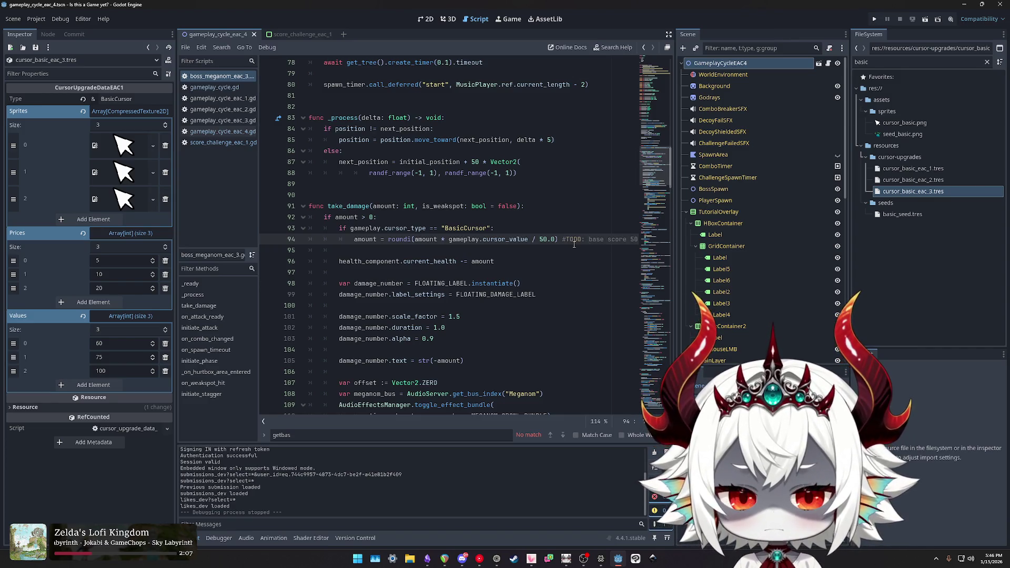
type("Proper Base S")
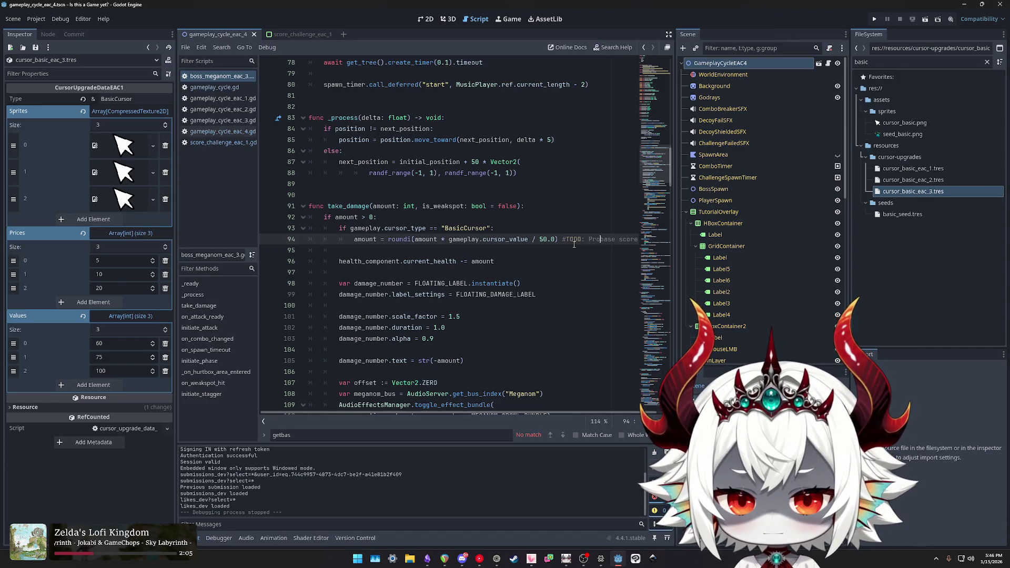
type("core")
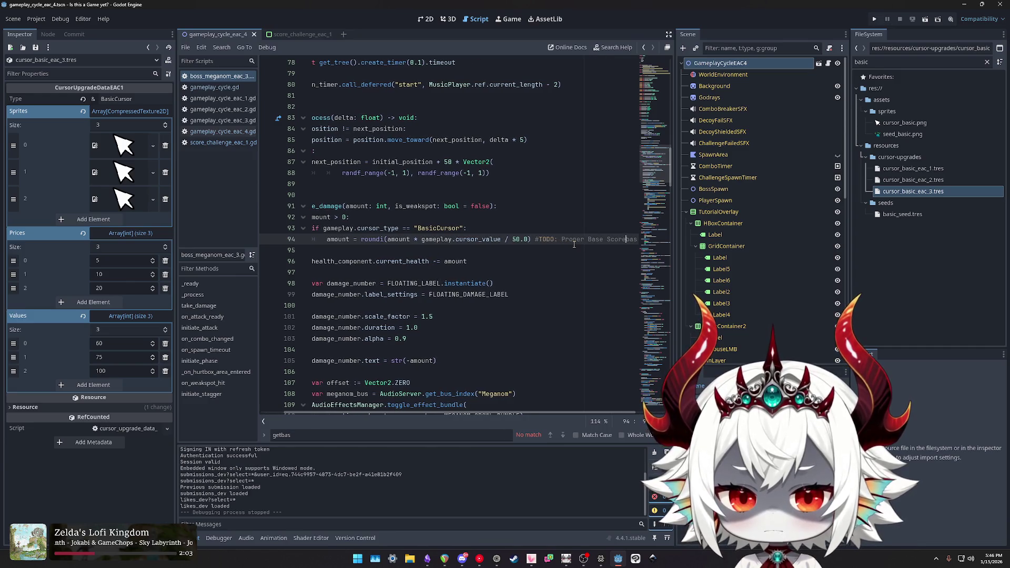
left_click(548, 239)
key("Return")
key("alt+Up")
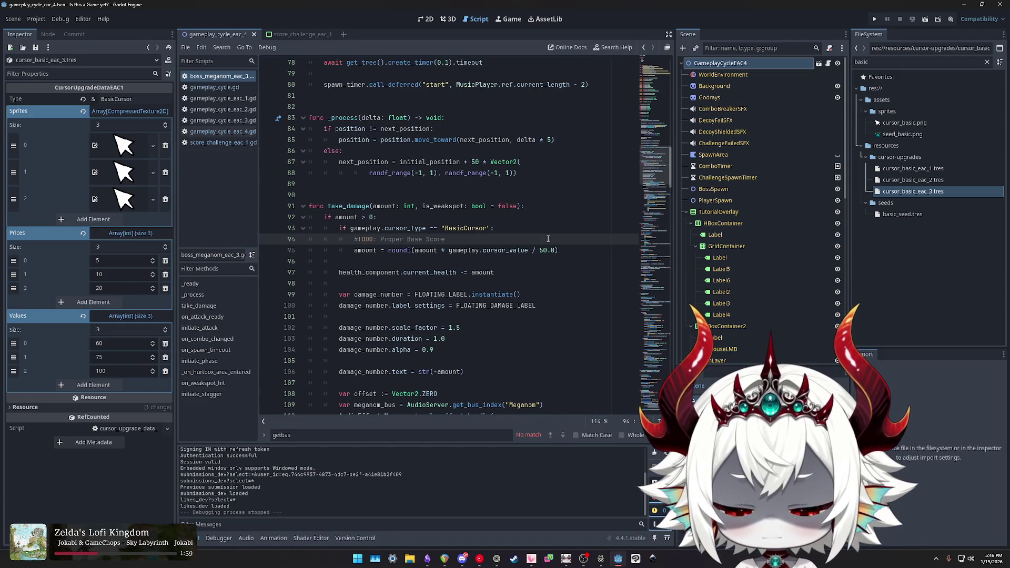
Reword the comment to '#TODO: Divide by actual base score'.
key("ctrl+BackSpace")
key("ctrl+BackSpace")
key("ctrl+BackSpace")
type("Don't hard set the")
key("ctrl+shift+Left")
key("ctrl+shift+Left")
key("ctrl+shift+Left")
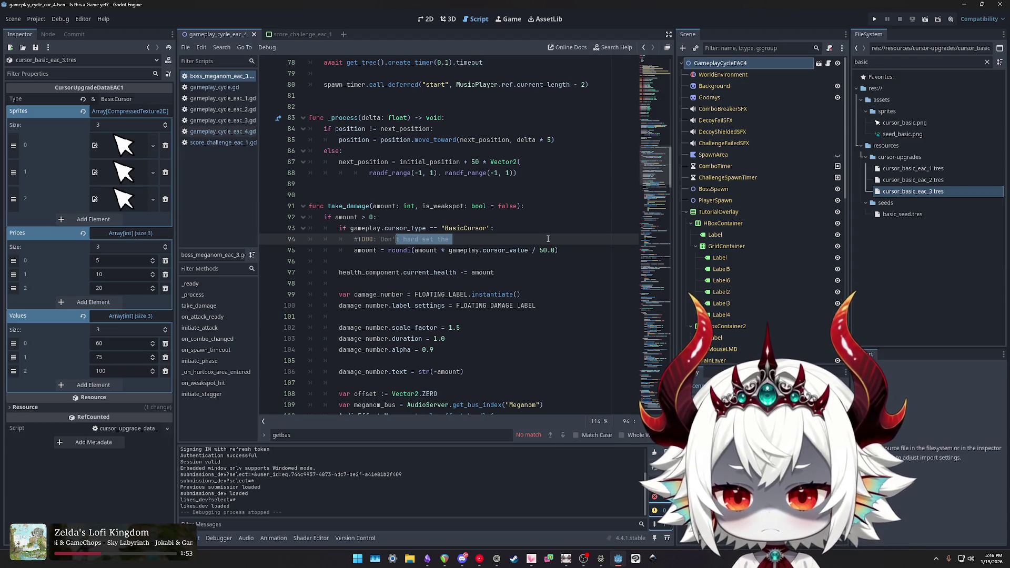
type("Divide b")
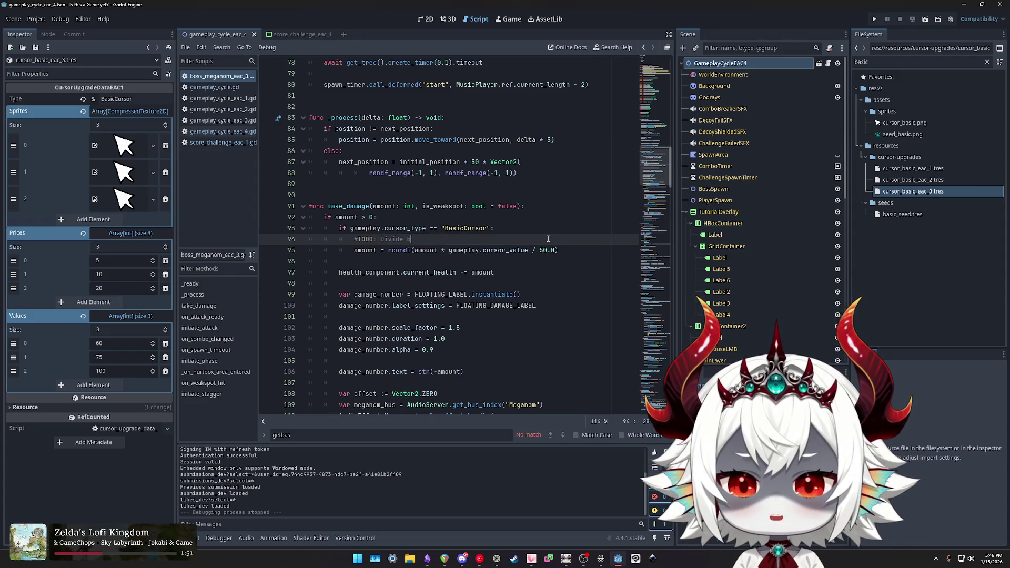
type("y actual base scor")
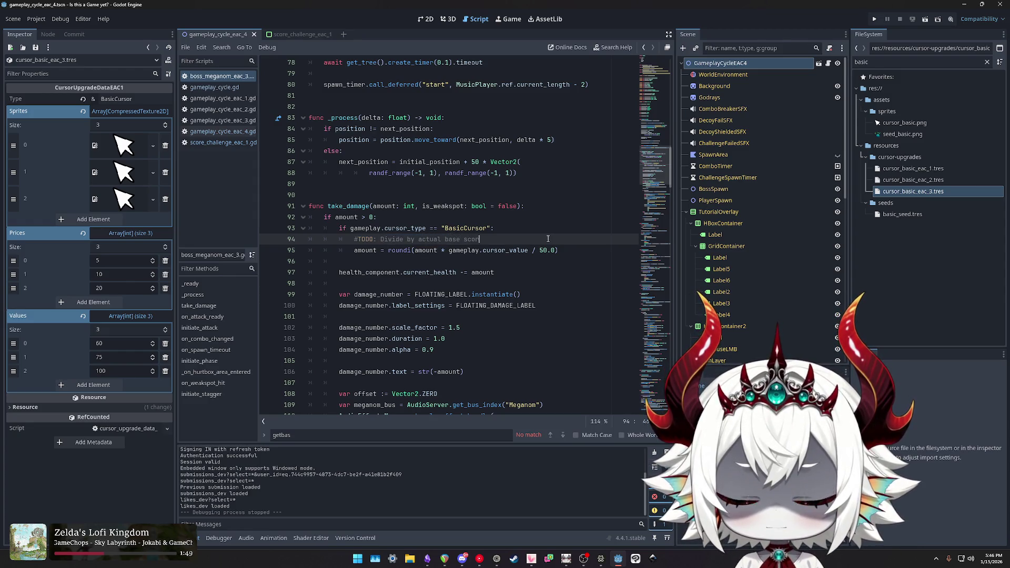
type("e (")
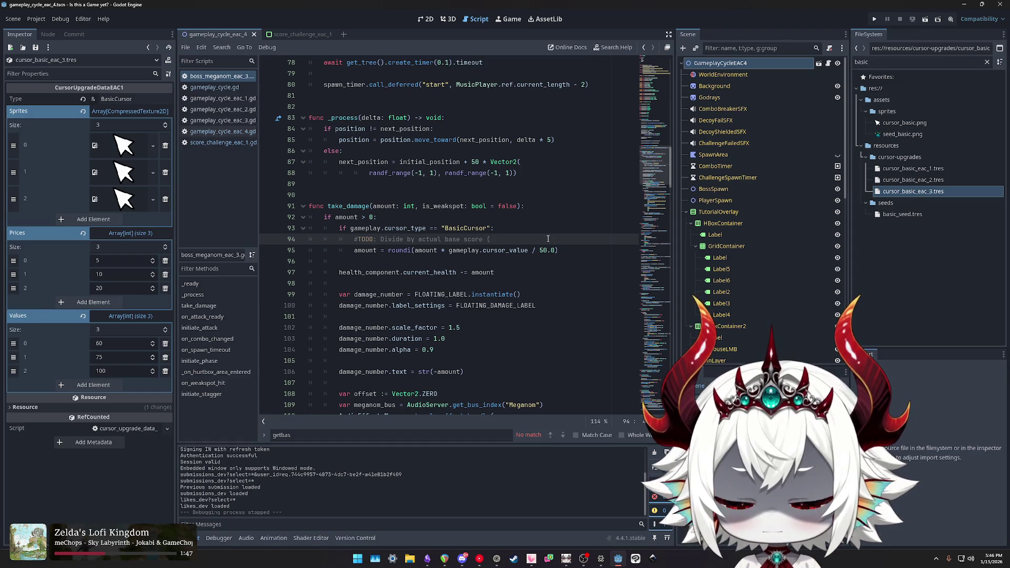
key("BackSpace")
type("e ")
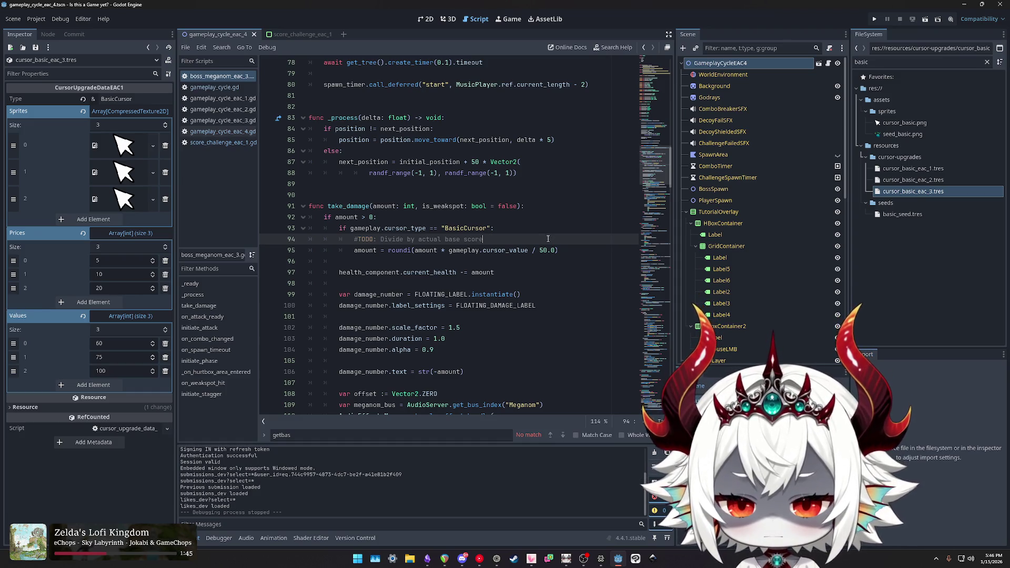
type("(")
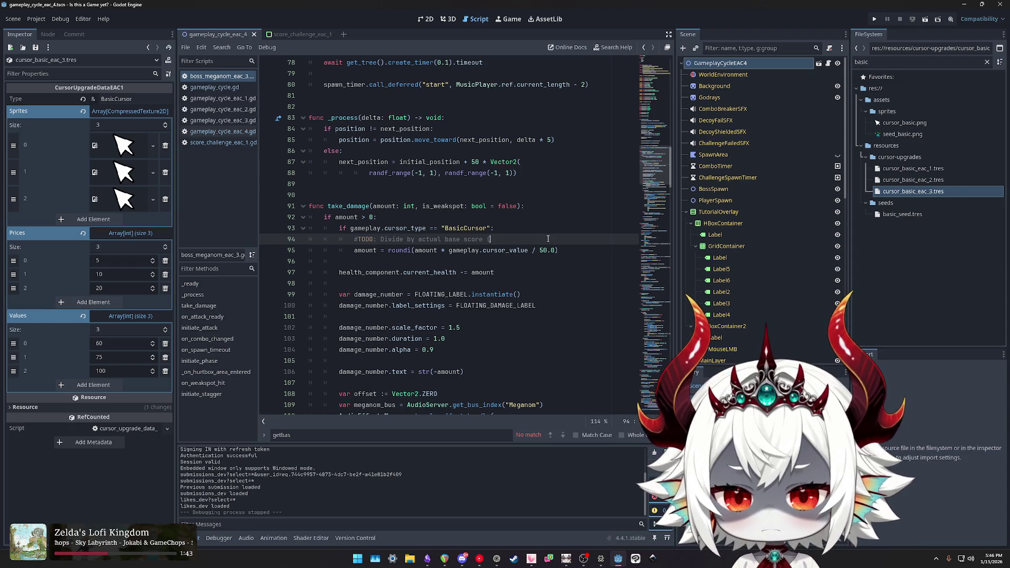
key("BackSpace")
key("BackSpace")
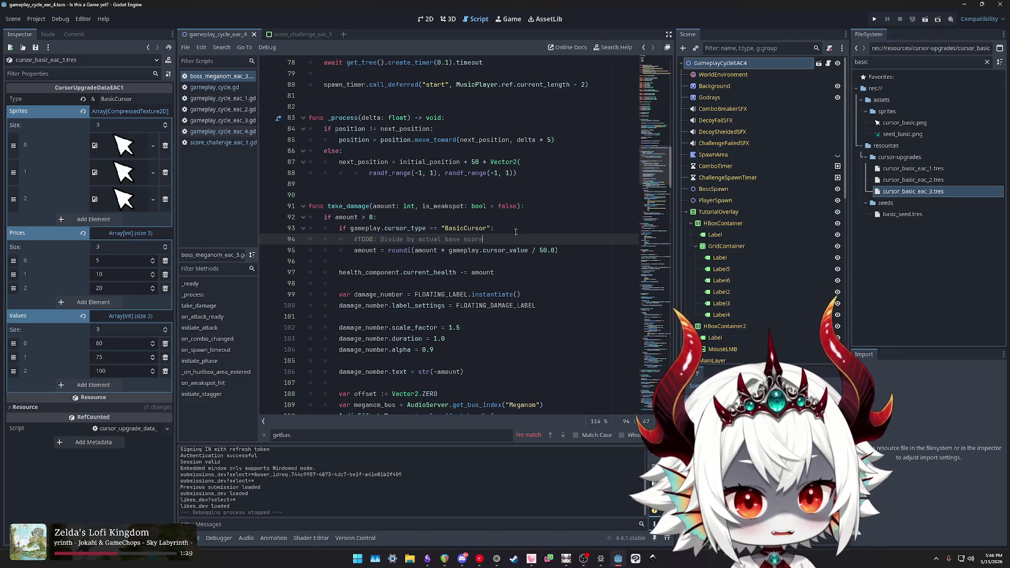
key("Up")
key("Up")
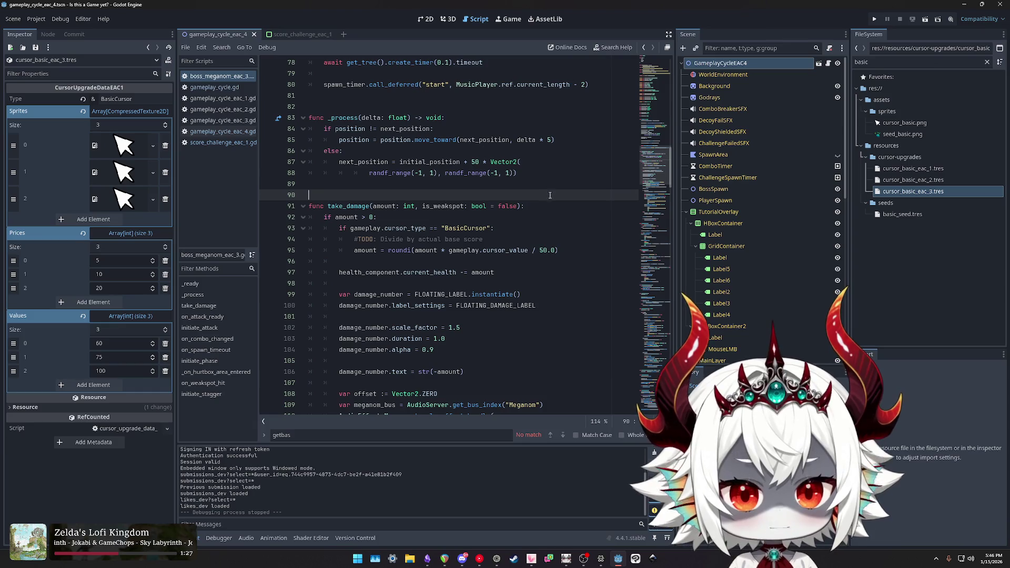
Step through the BasicCursor check, TODO and damage-scaling lines of take_damage.
left_click(522, 232)
left_click(577, 249)
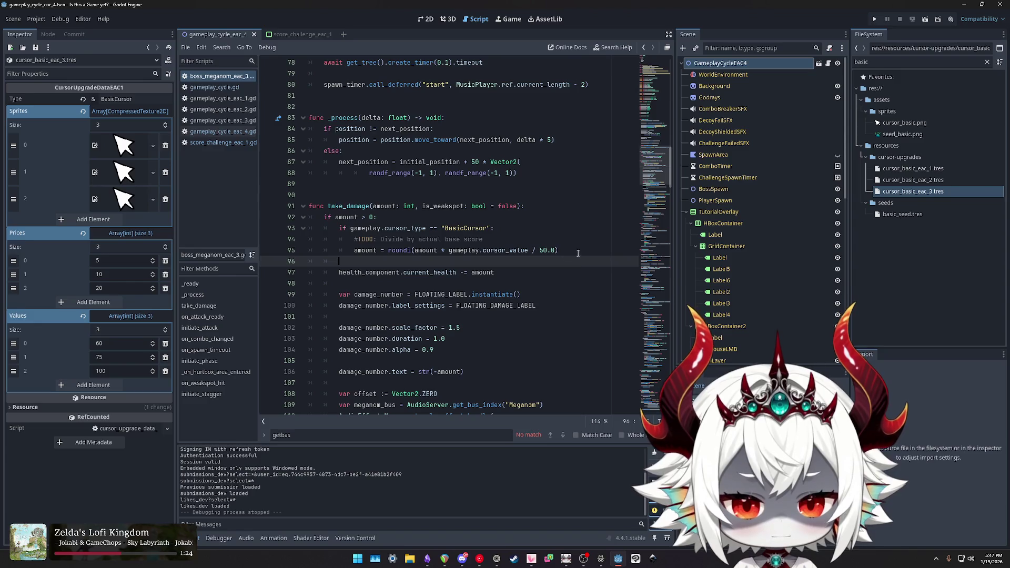
left_click(505, 238)
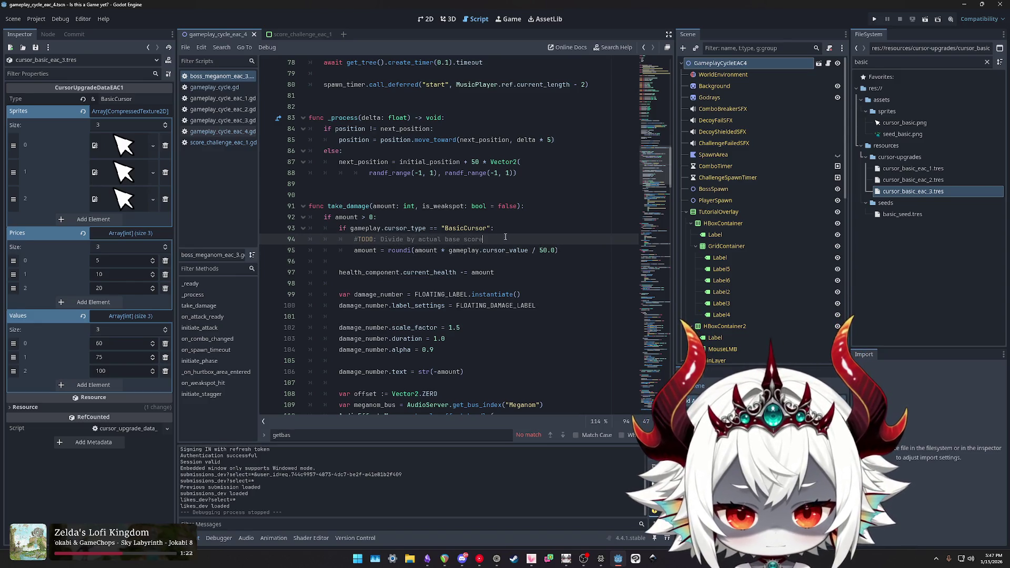
left_click(569, 248)
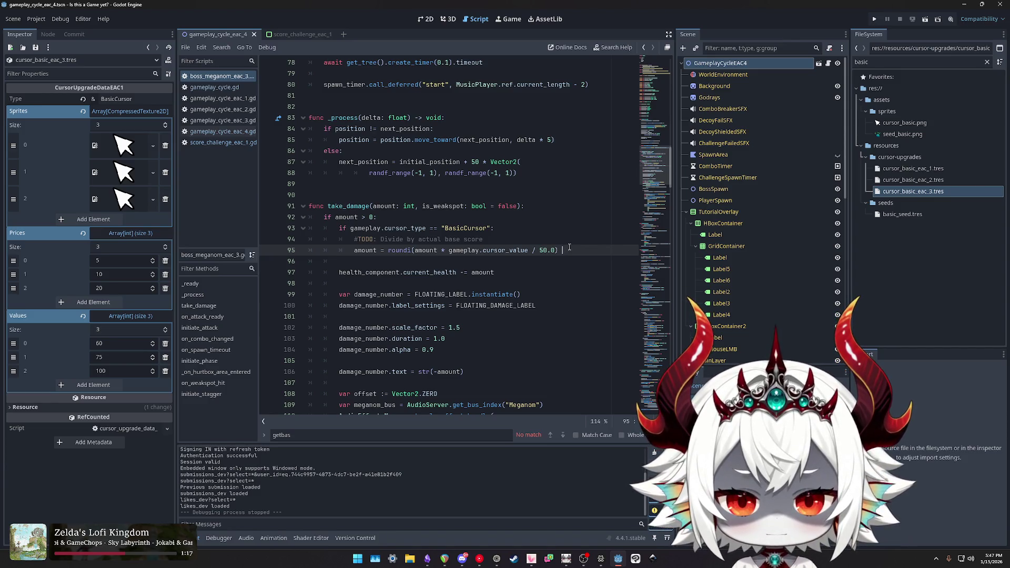
left_click(510, 238)
left_click(532, 228)
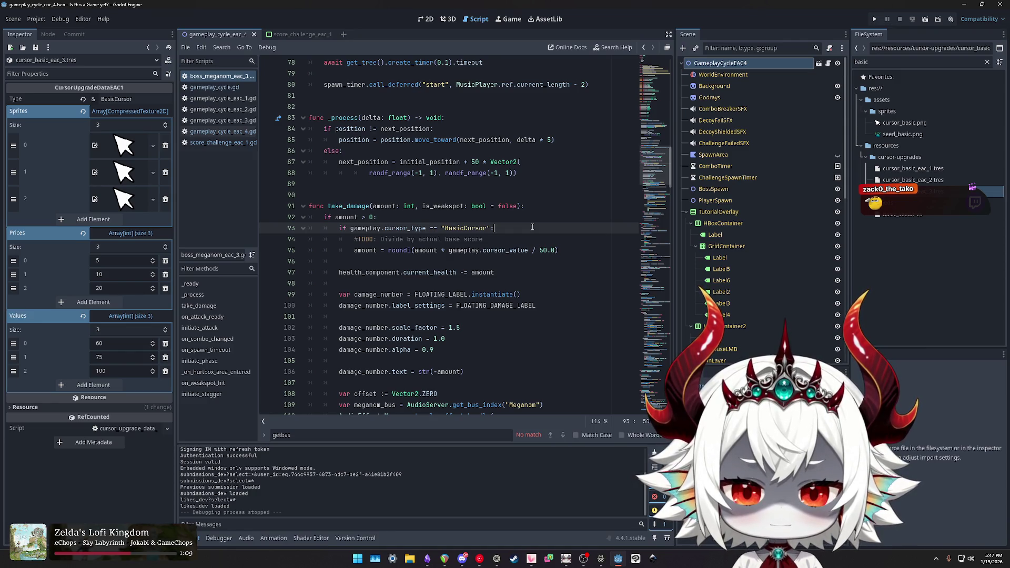
Select the damage-scaling line and cursor_value, then launch Windows Calculator.
left_click_drag(562, 250, 350, 256)
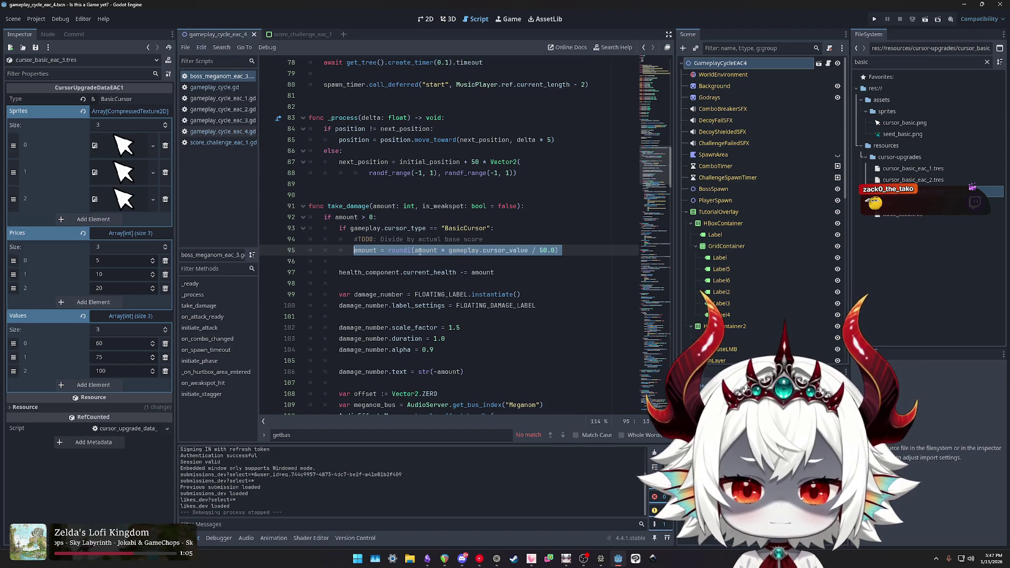
double_click(494, 250)
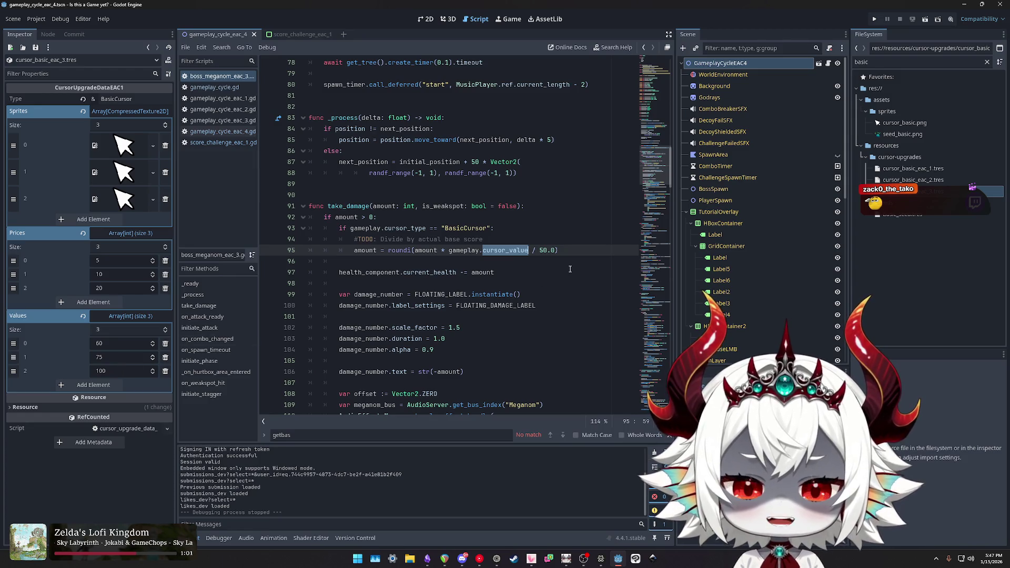
key("XF86Calculator")
Compute 75/50 = 1.5 and drag the calculator over the code editor.
type("75/50")
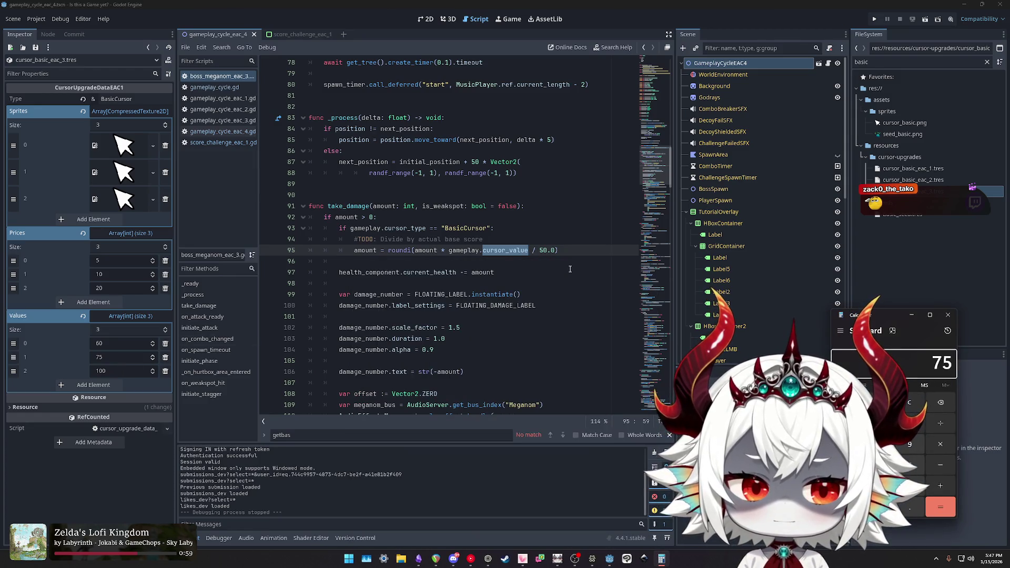
key("Return")
left_click_drag(866, 315, 640, 226)
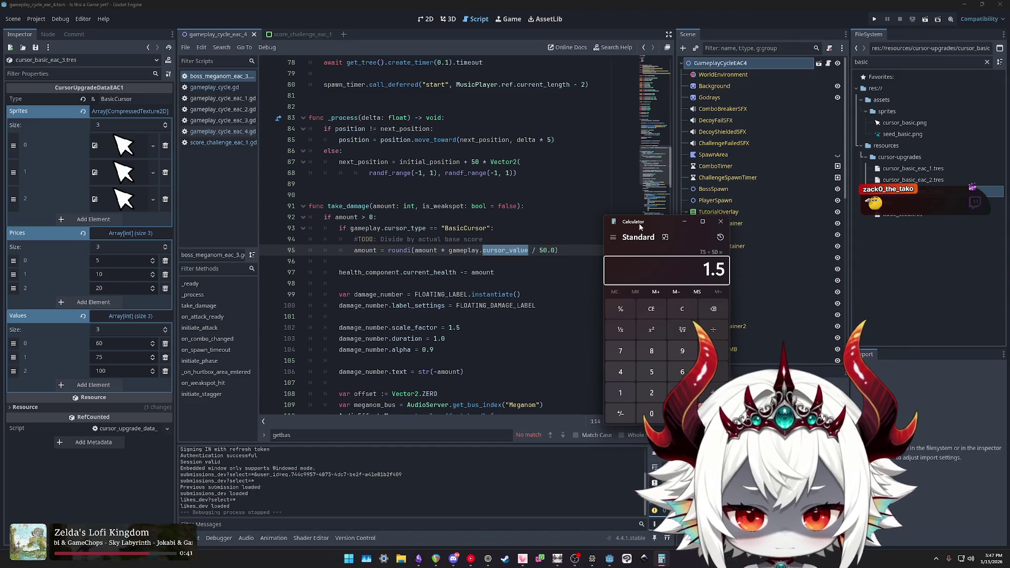
Run a project-wide Find in Files for take_damage, listing 23 matches in 15 files.
double_click(344, 206)
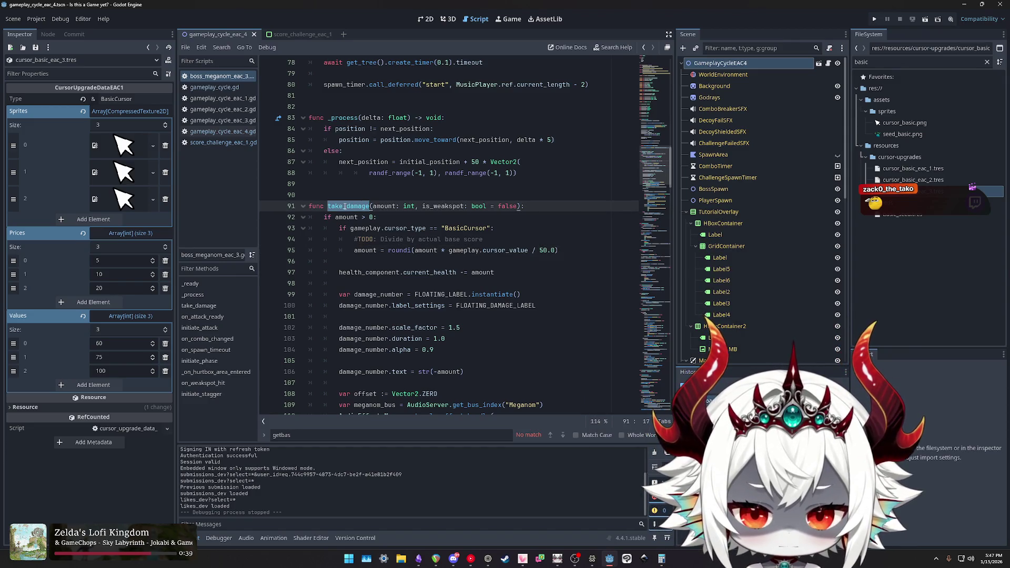
left_click(351, 206)
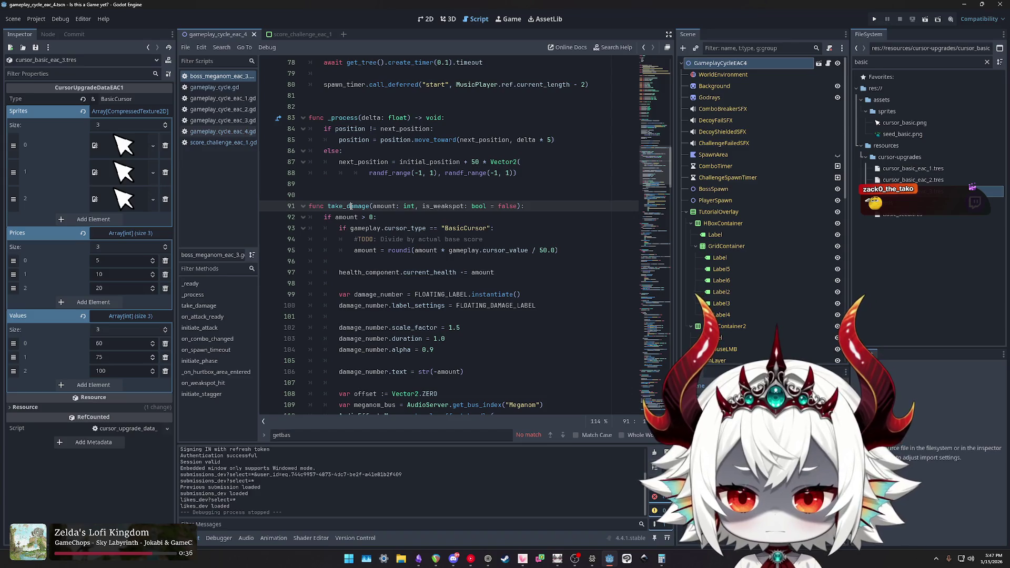
double_click(351, 206)
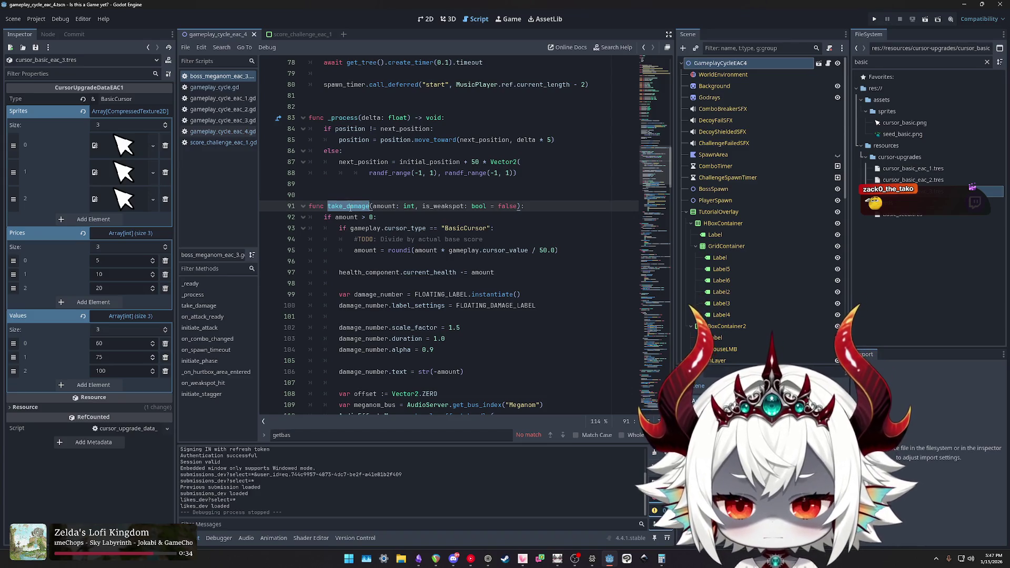
key("ctrl+shift+f")
left_click(504, 314)
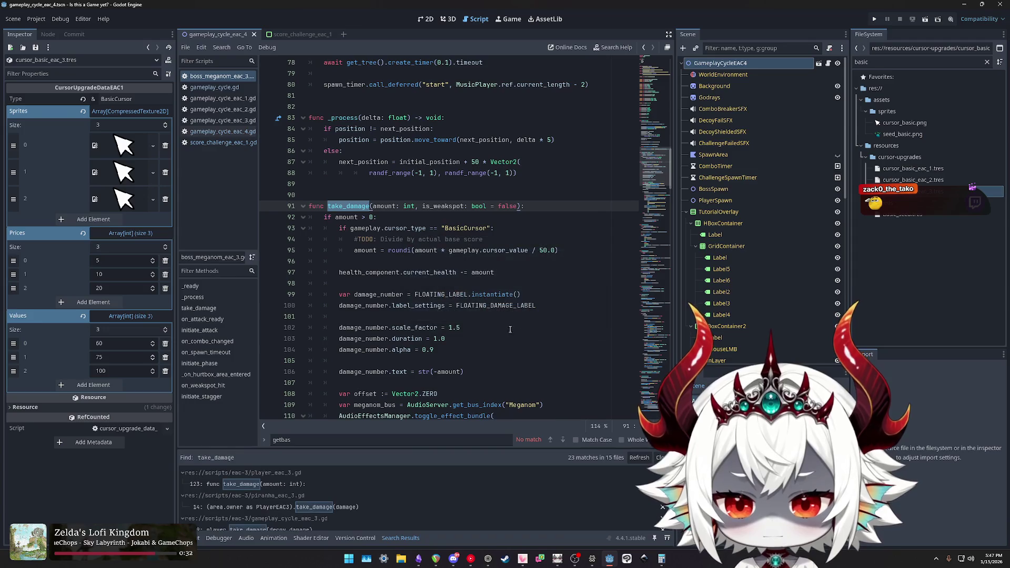
Browse the player, piranha, gameplay_cycle_eac_3 and boss take_damage results.
left_click(352, 484)
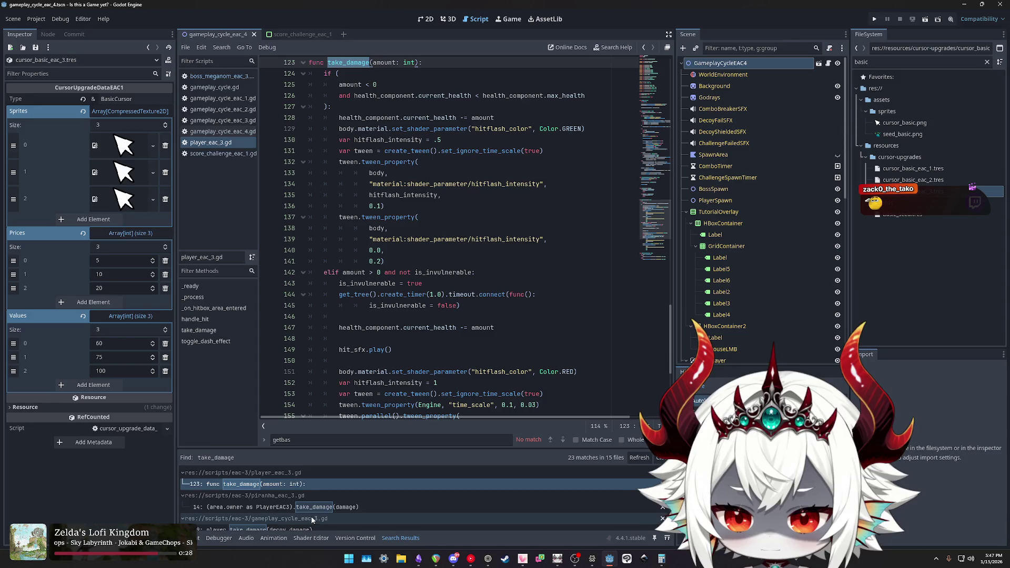
left_click(298, 508)
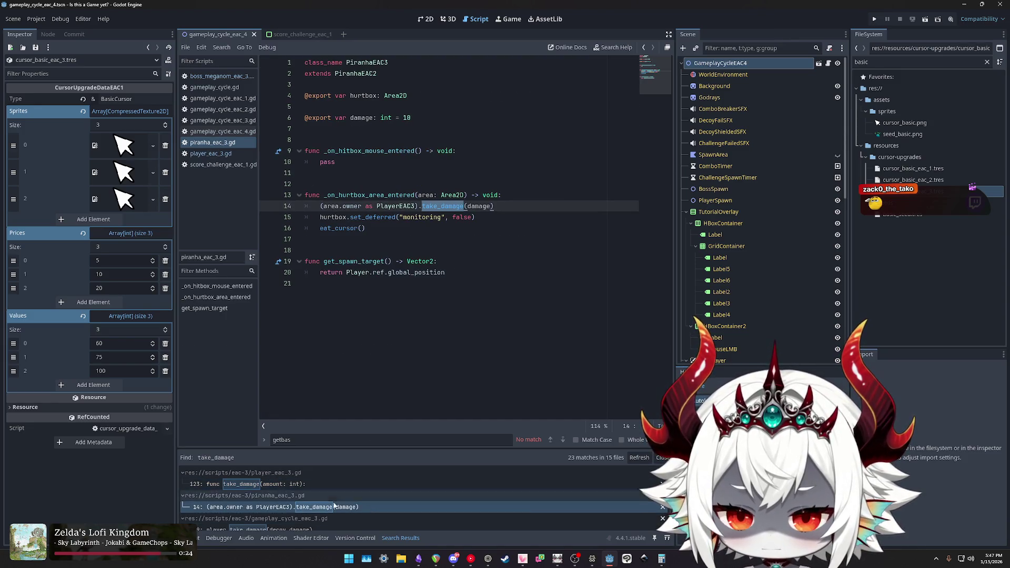
scroll(328, 502, "down", 1)
left_click(326, 515)
scroll(336, 504, "down", 3)
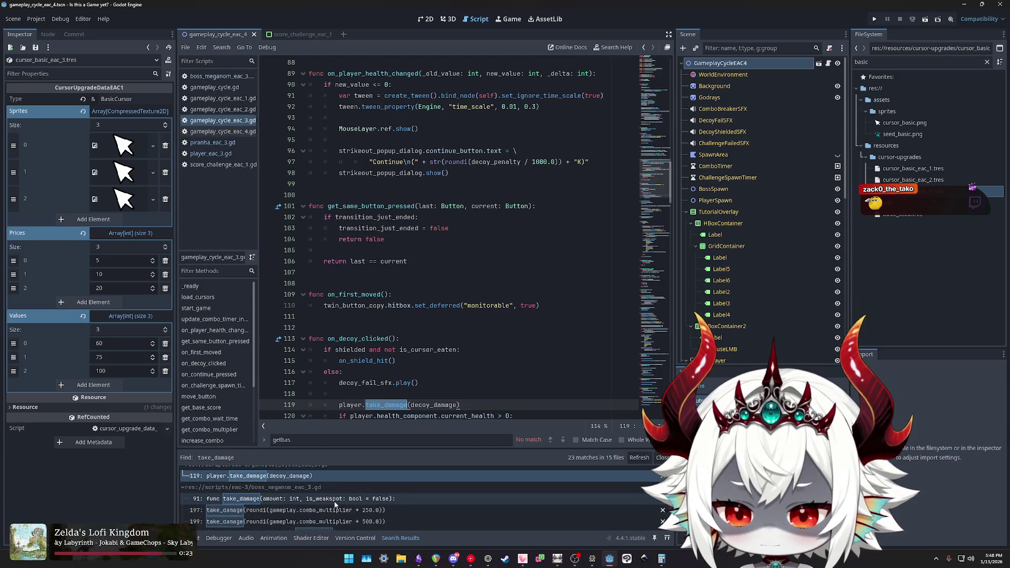
left_click(314, 503)
left_click(314, 510)
Inspect the boss's take_damage(2000, true) weakspot call at line 278, then open player_obc1.gd's take_damage.
scroll(294, 500, "down", 2)
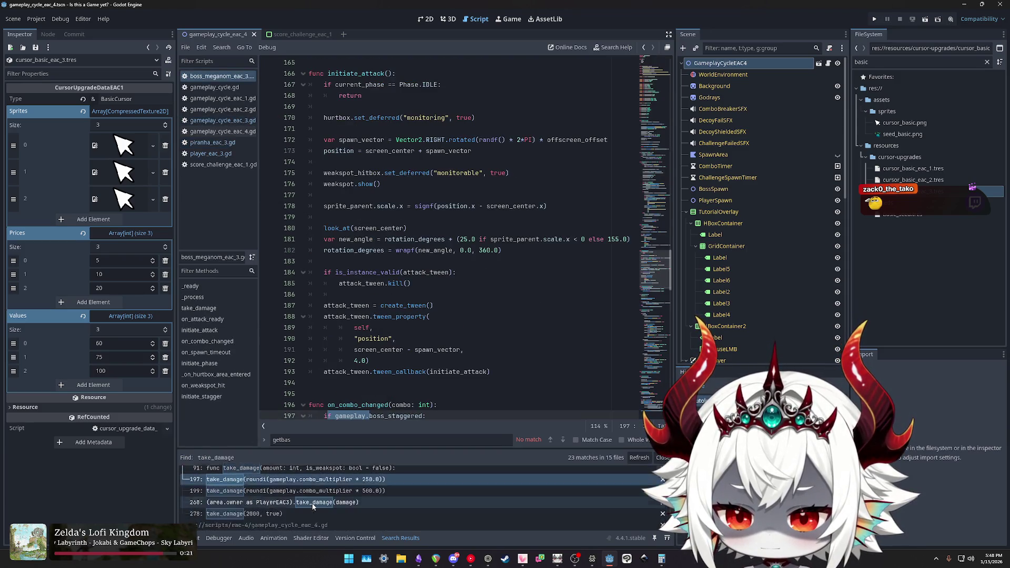
left_click(258, 491)
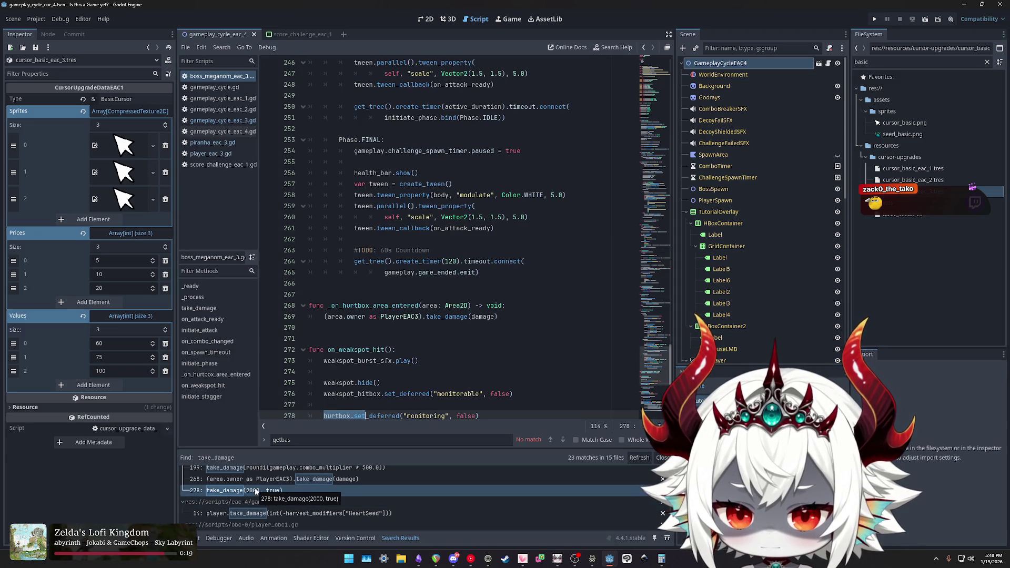
scroll(445, 316, "down", 4)
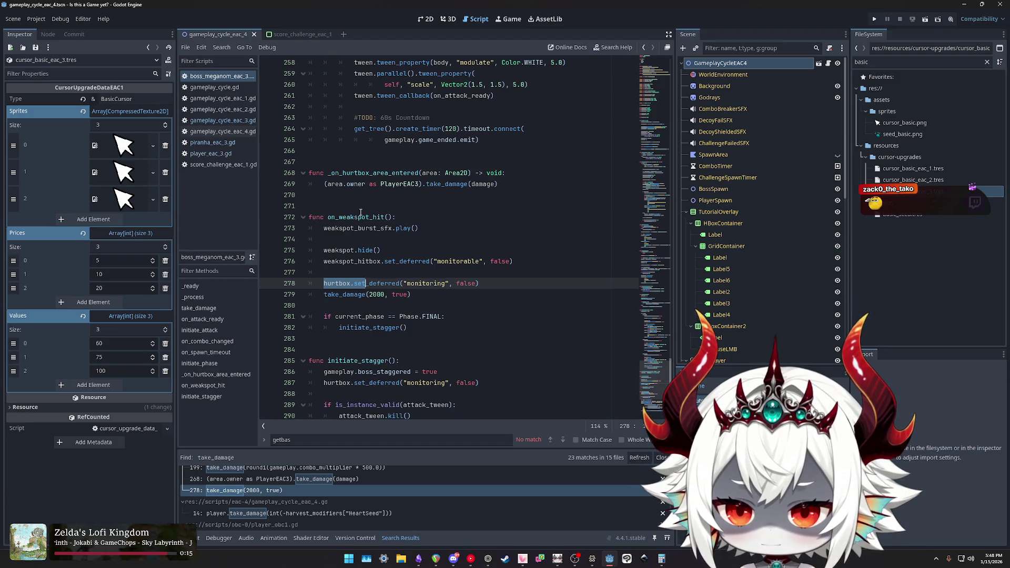
scroll(275, 492, "up", 1)
left_click(274, 494)
left_click(278, 506)
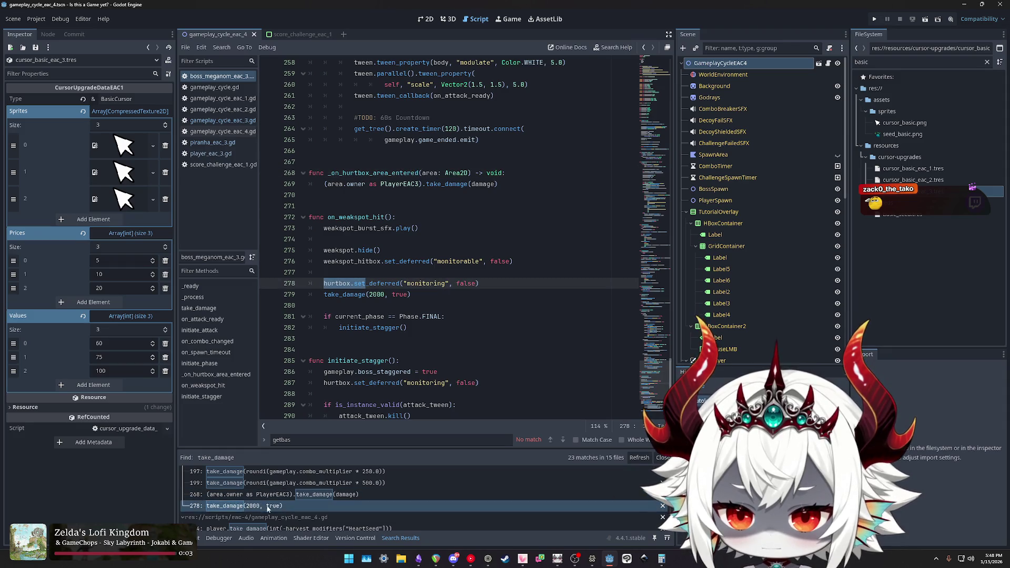
scroll(303, 506, "down", 3)
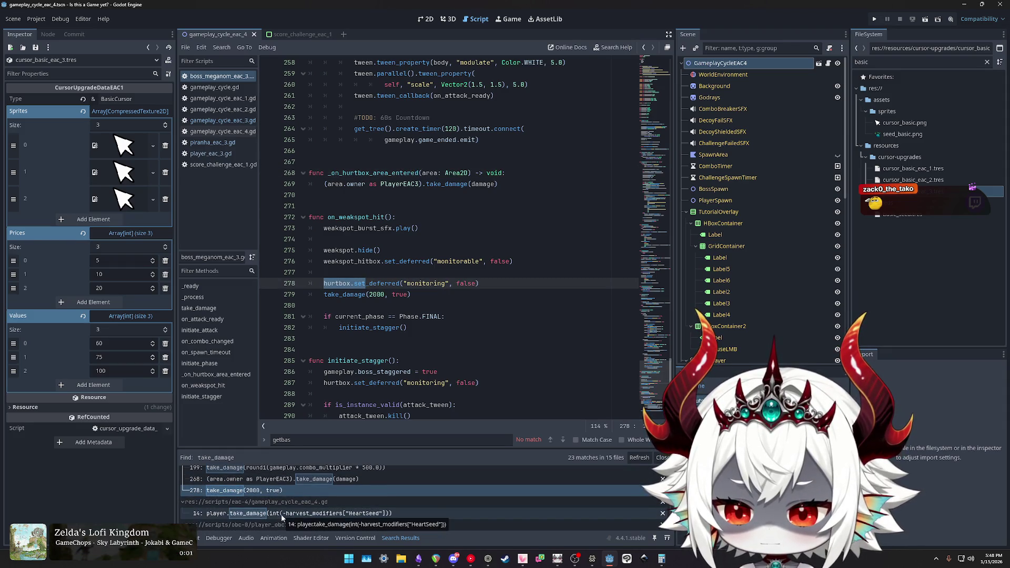
left_click(299, 491)
left_click(267, 515)
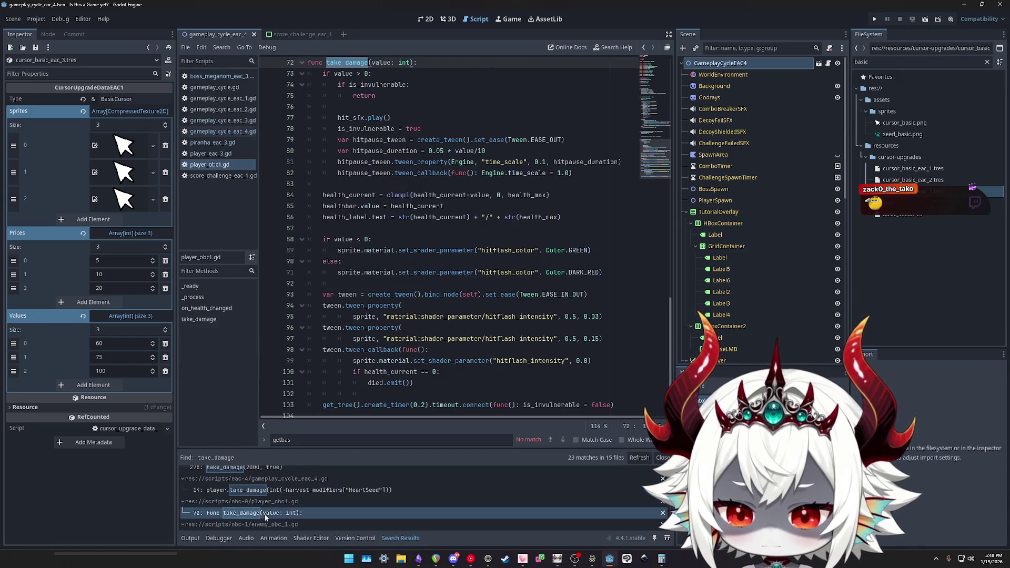
Scroll the results and open player_eac_3.gd's take_damage definition.
scroll(314, 506, "down", 5)
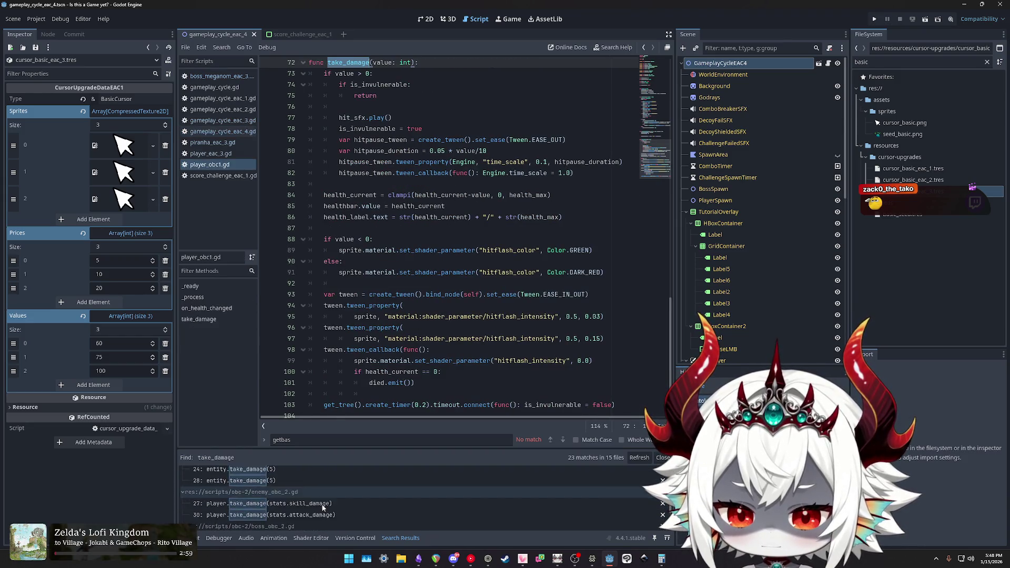
scroll(322, 510, "down", 2)
scroll(319, 508, "down", 5)
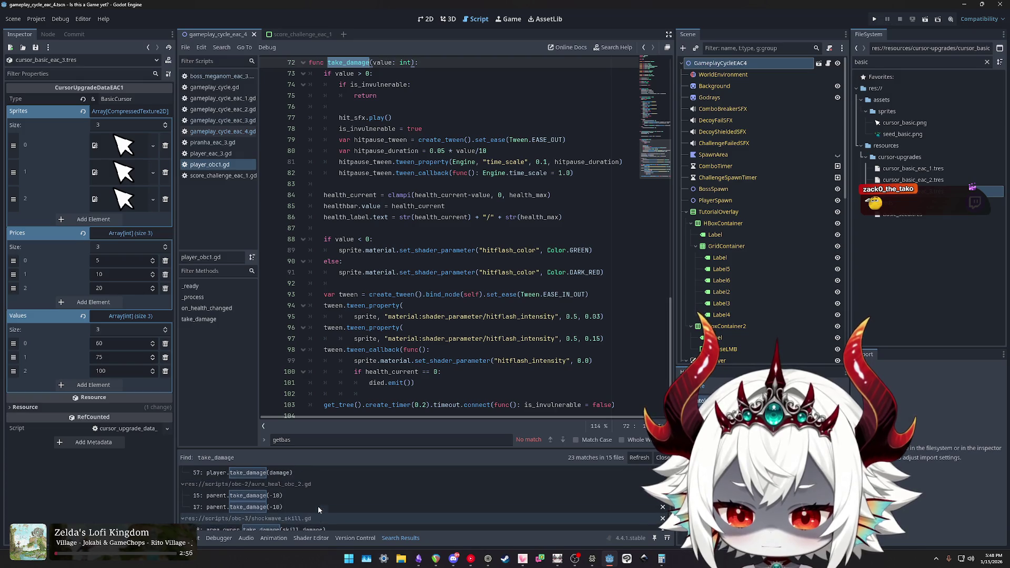
scroll(318, 508, "up", 2)
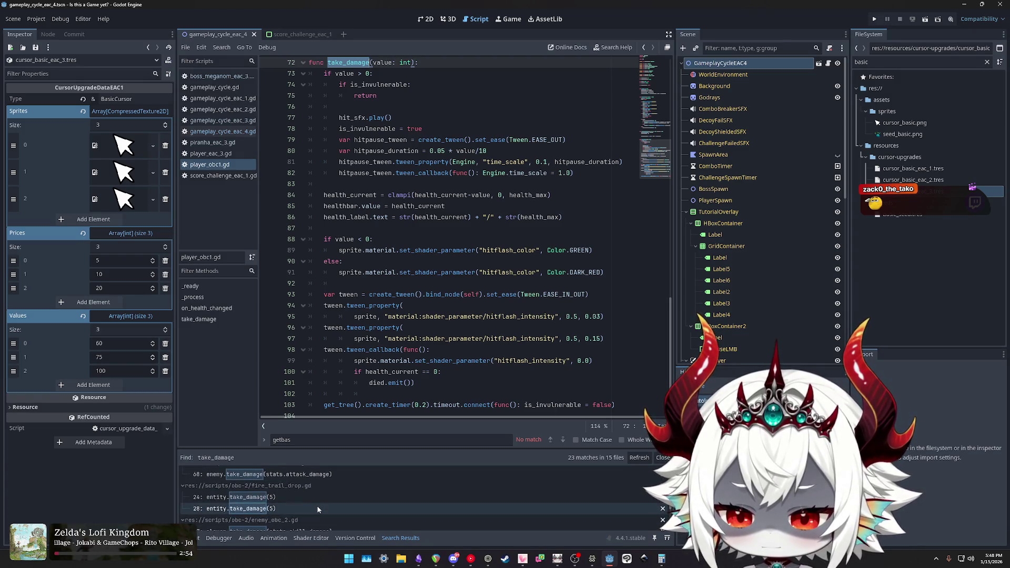
scroll(318, 508, "up", 10)
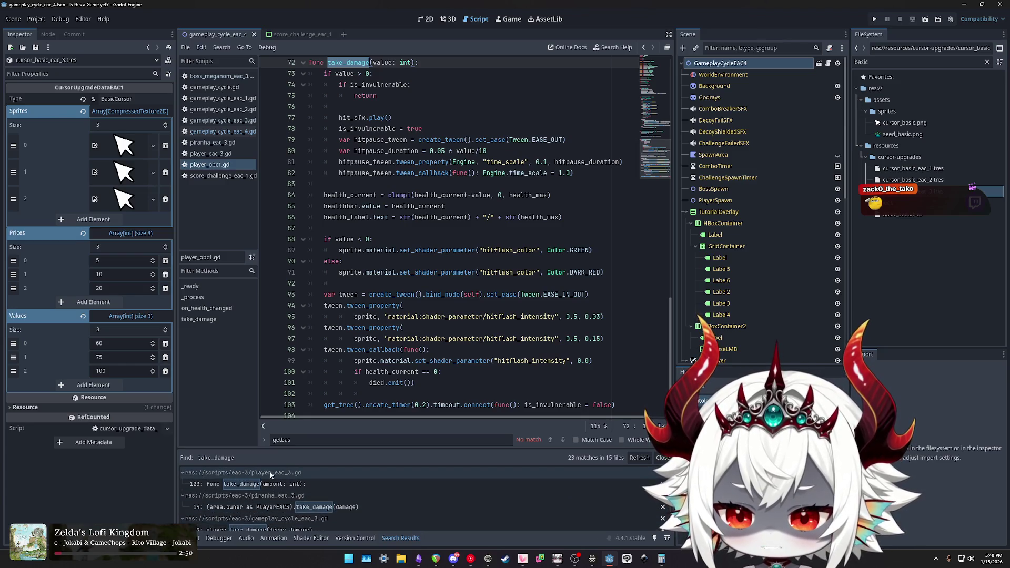
left_click(270, 488)
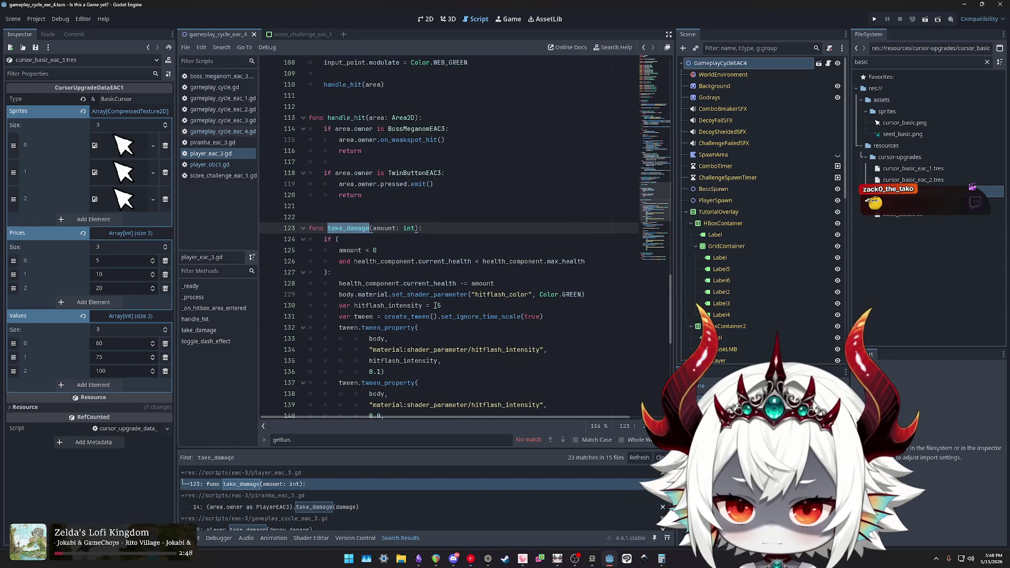
Open the piranha_eac_3.gd and gameplay_cycle_eac_3.gd calls, ending at boss_meganom_eac_3.gd line 197.
scroll(419, 298, "down", 10)
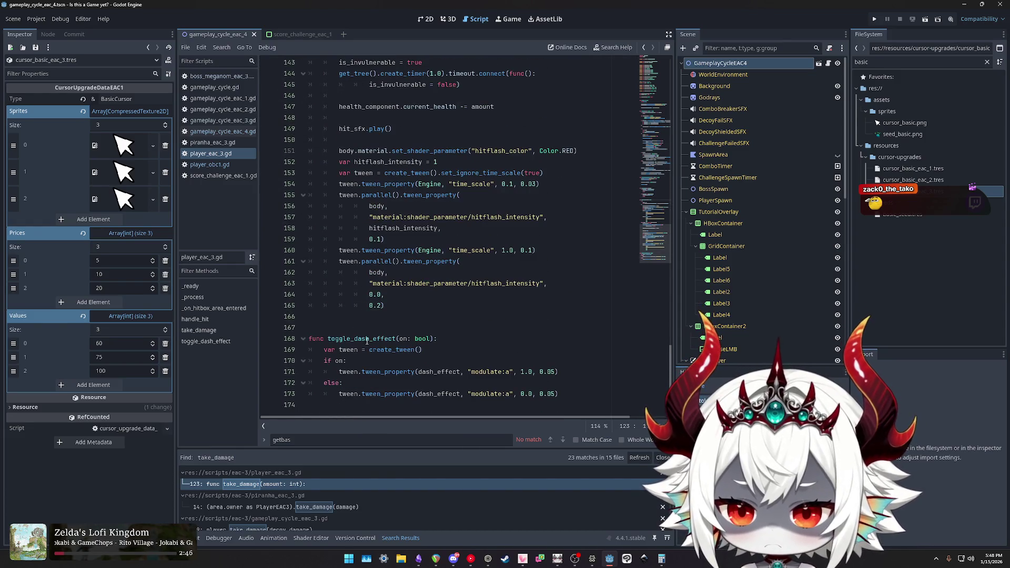
left_click(294, 508)
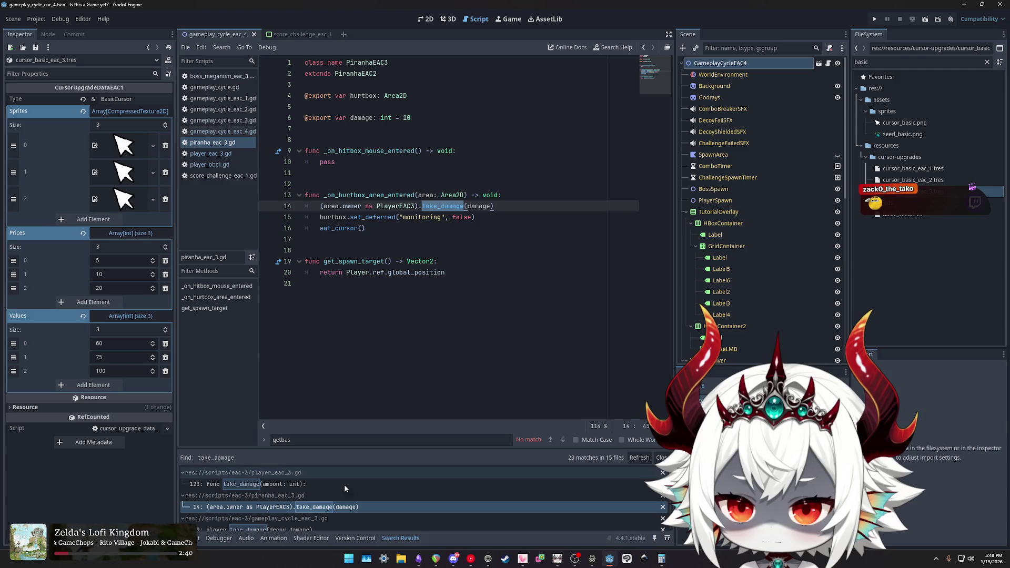
scroll(316, 497, "down", 1)
left_click(275, 513)
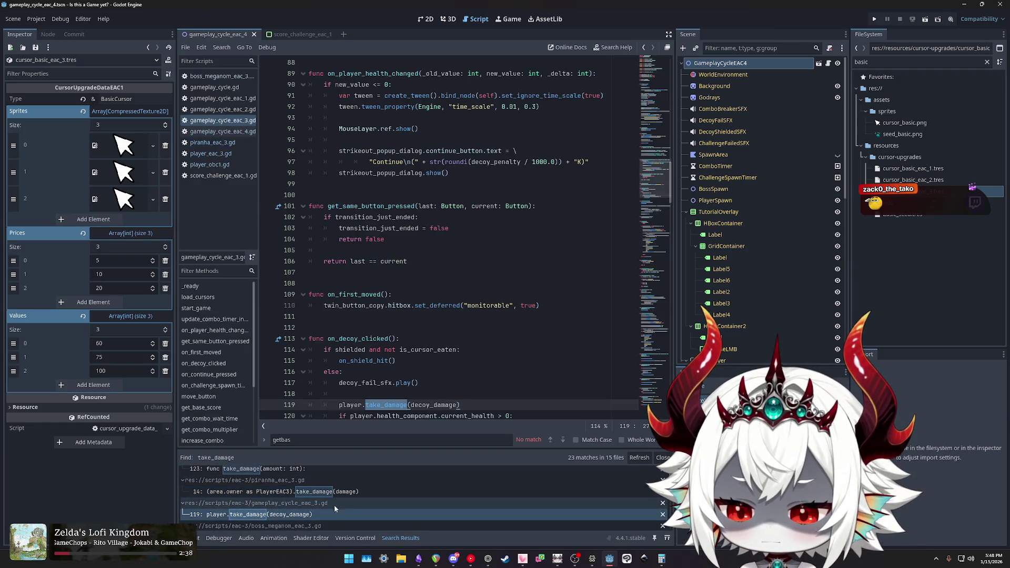
scroll(457, 279, "down", 3)
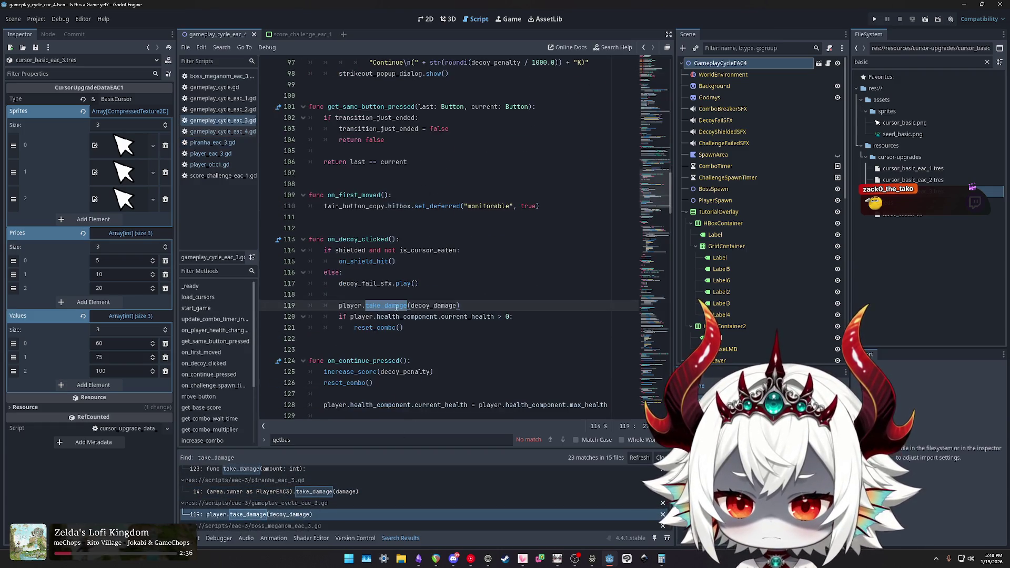
scroll(290, 505, "down", 2)
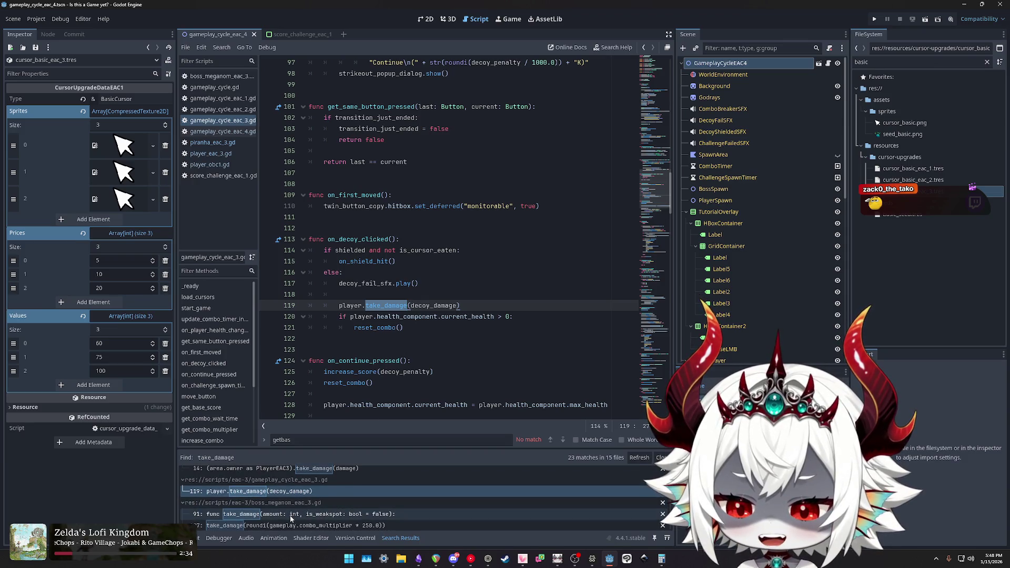
left_click(292, 526)
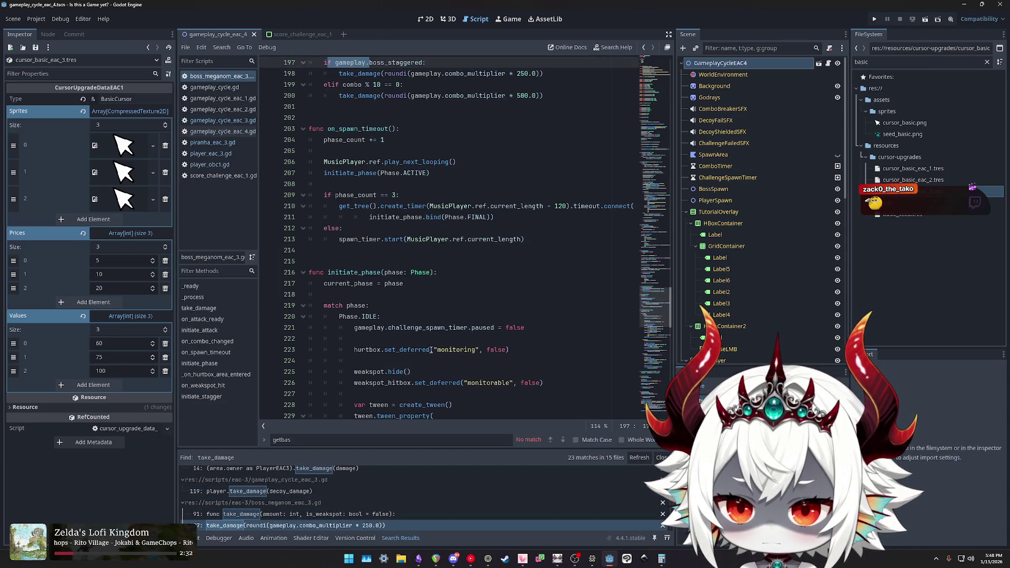
Compare the 250 and 500 combo multipliers on lines 198 and 200, then jump to take_damage's definition.
scroll(411, 373, "up", 6)
double_click(363, 250)
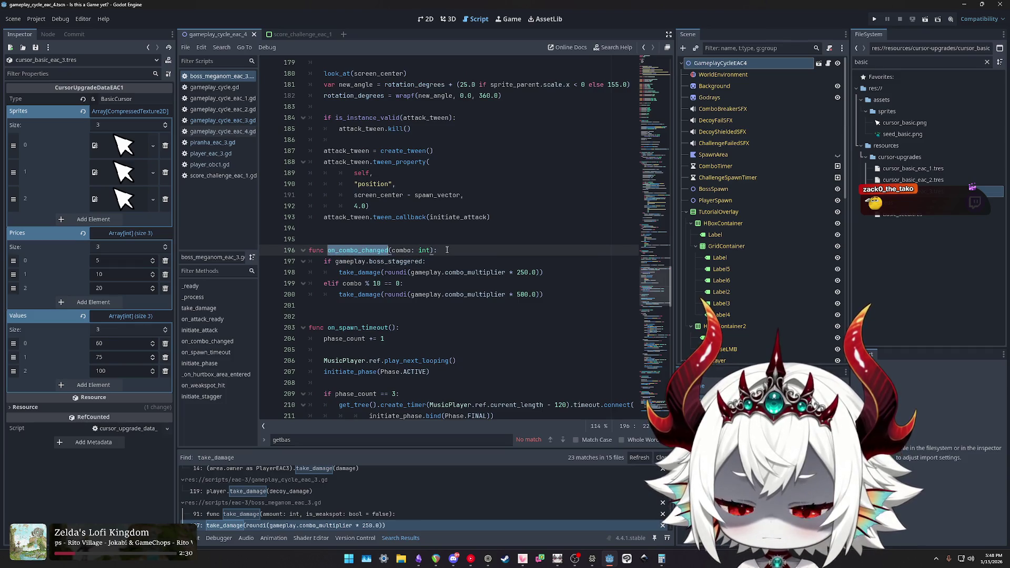
left_click(434, 262)
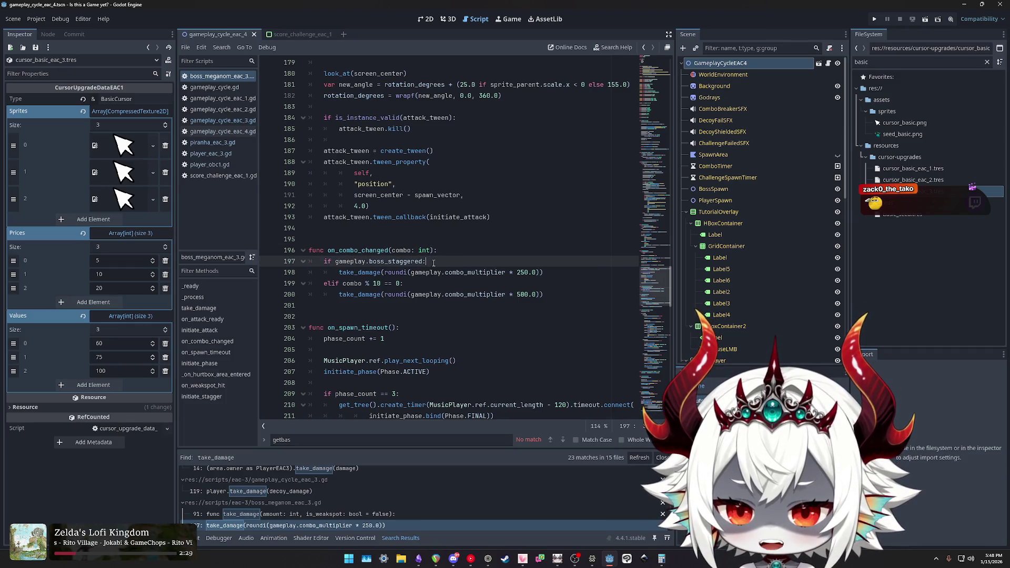
double_click(362, 273)
double_click(471, 272)
double_click(522, 295)
double_click(522, 273)
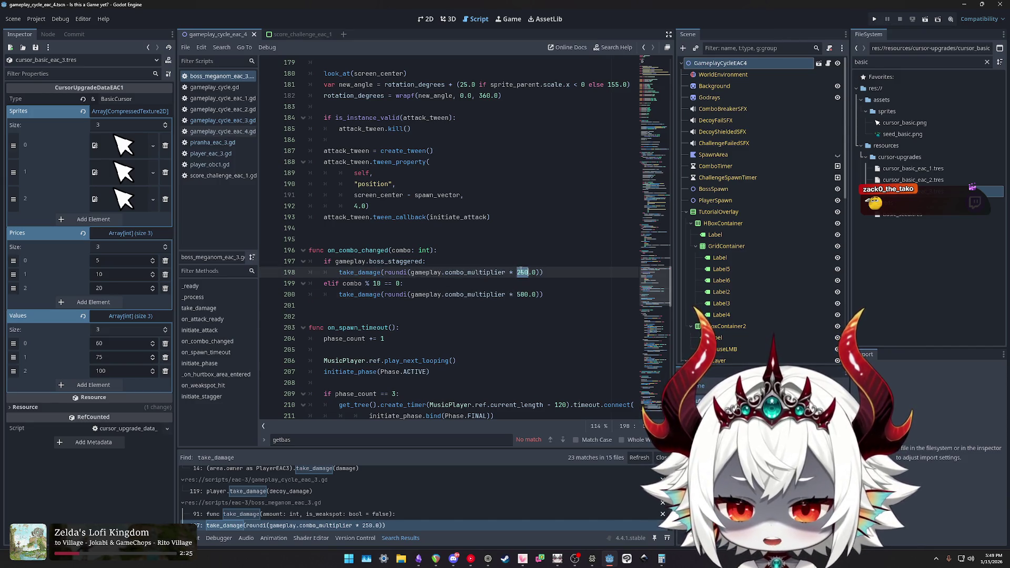
key("Left")
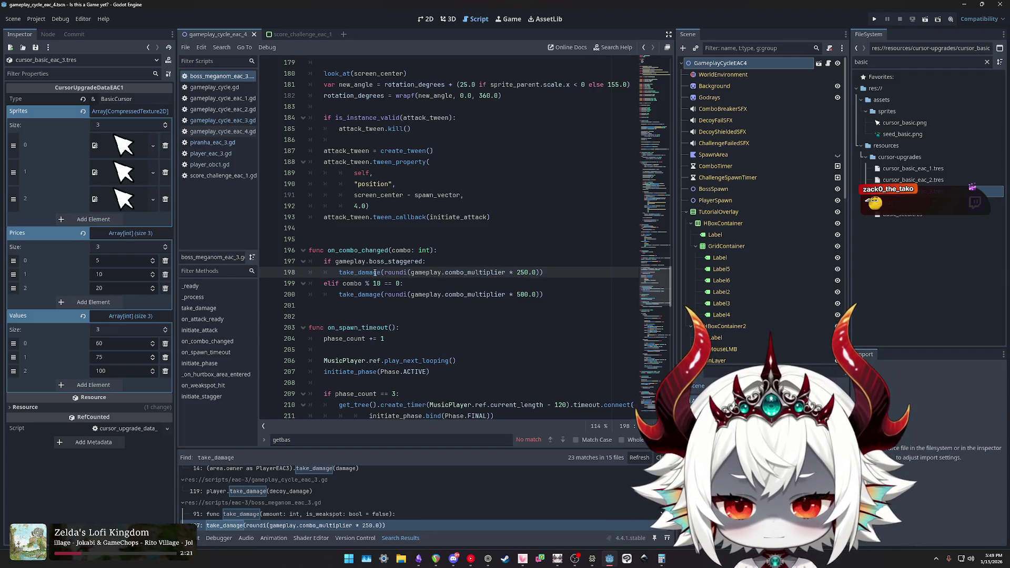
double_click(368, 294)
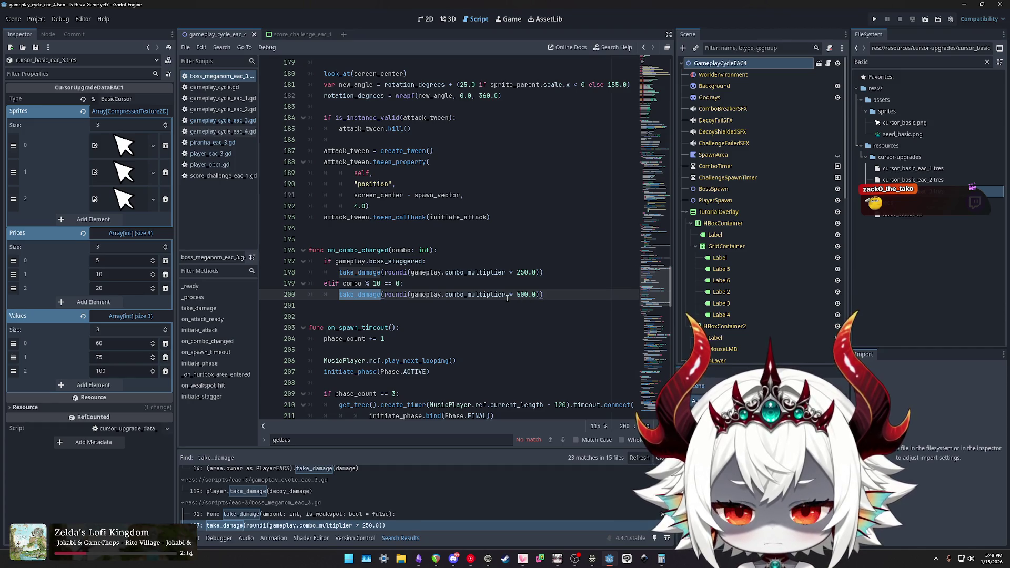
left_click(362, 296, "ctrl")
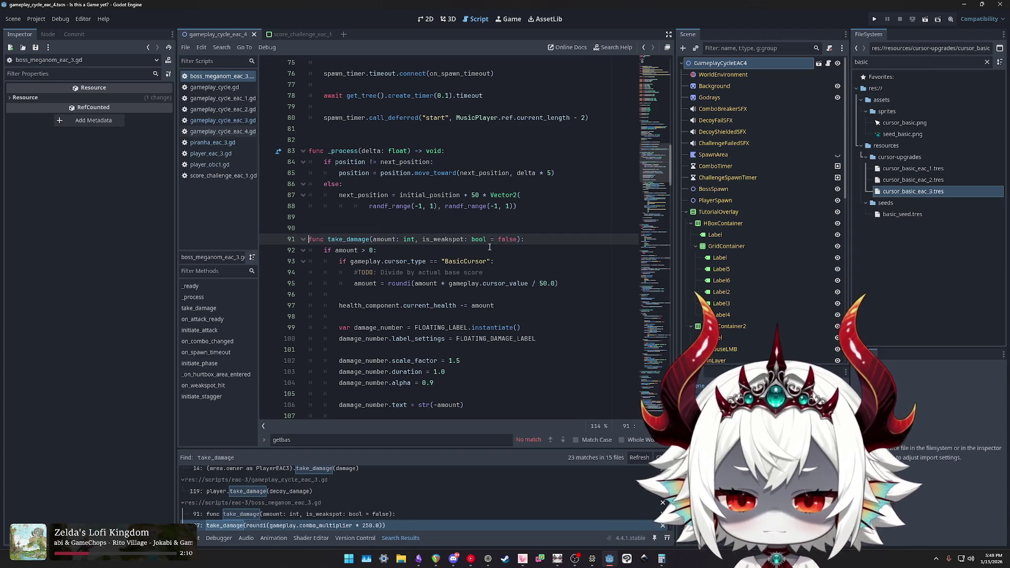
Reread the TODO and cursor_value scaling on lines 94–95, then search take_damage to reach line 198.
left_click_drag(561, 283, 354, 272)
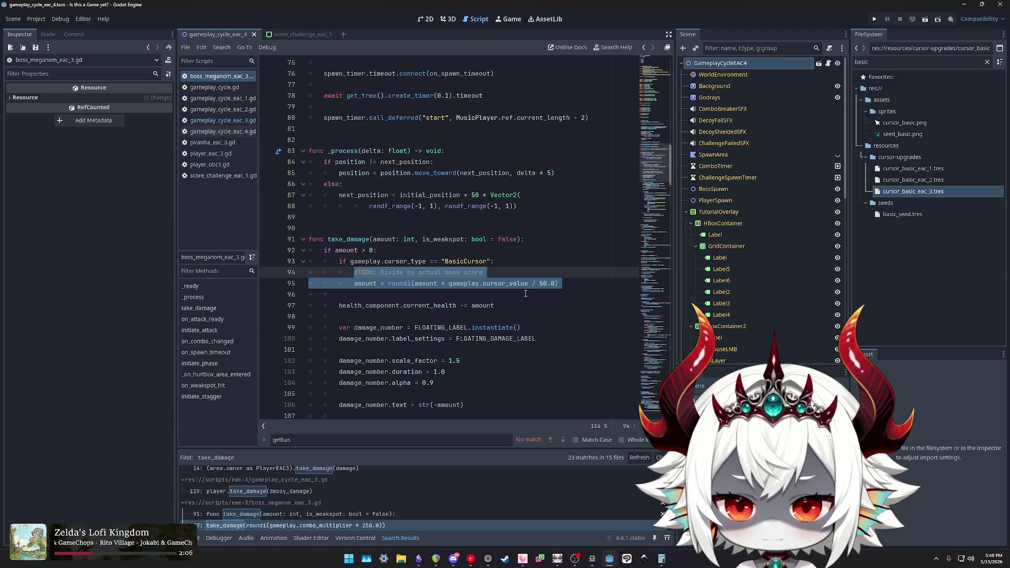
left_click_drag(571, 284, 353, 274)
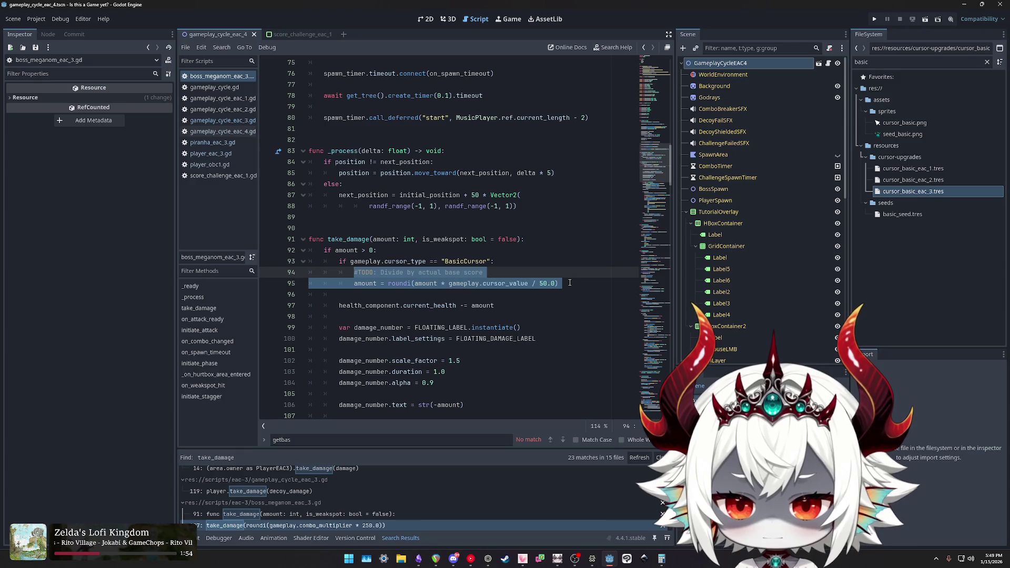
double_click(347, 239)
key("ctrl+f")
key("Return")
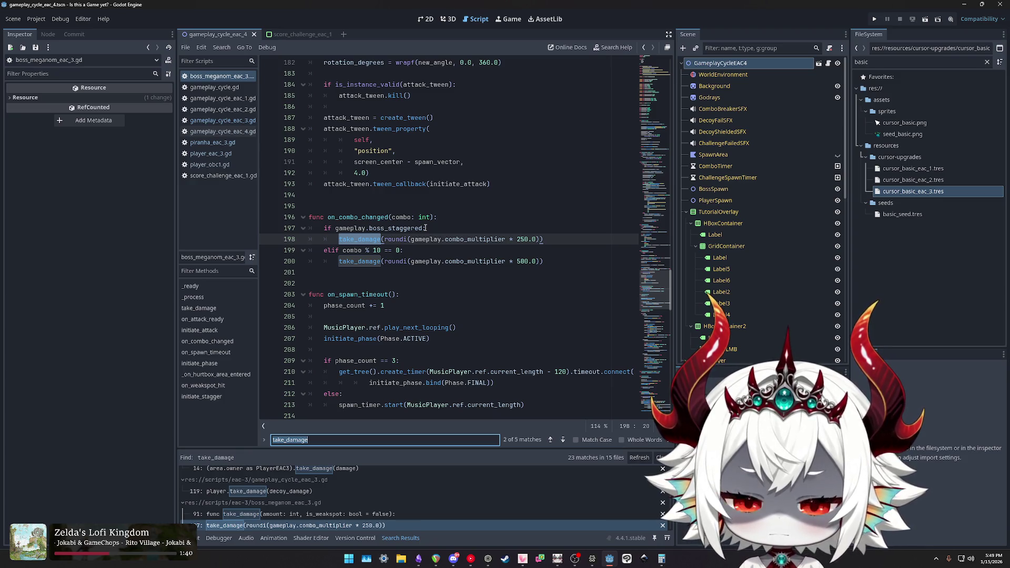
Compare combo_multiplier and the 500.0 value across lines 198 and 200.
triple_click(525, 261)
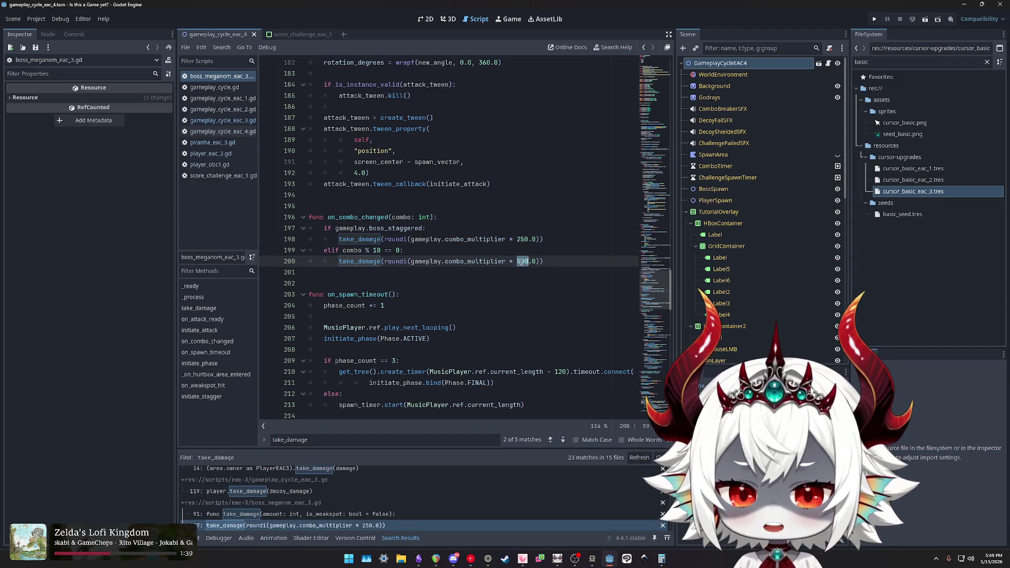
left_click_drag(516, 262, 536, 261)
double_click(466, 261)
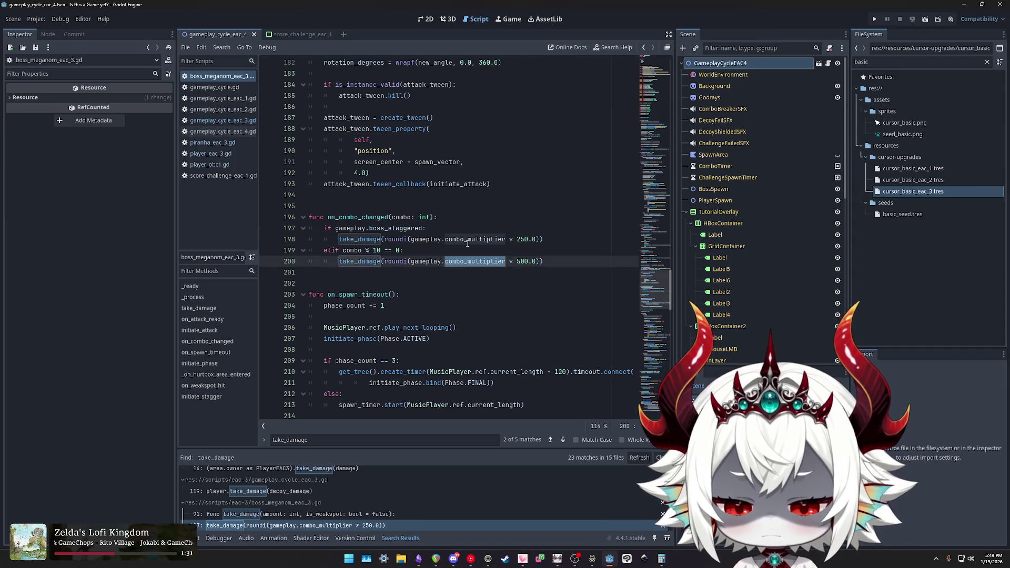
double_click(468, 239)
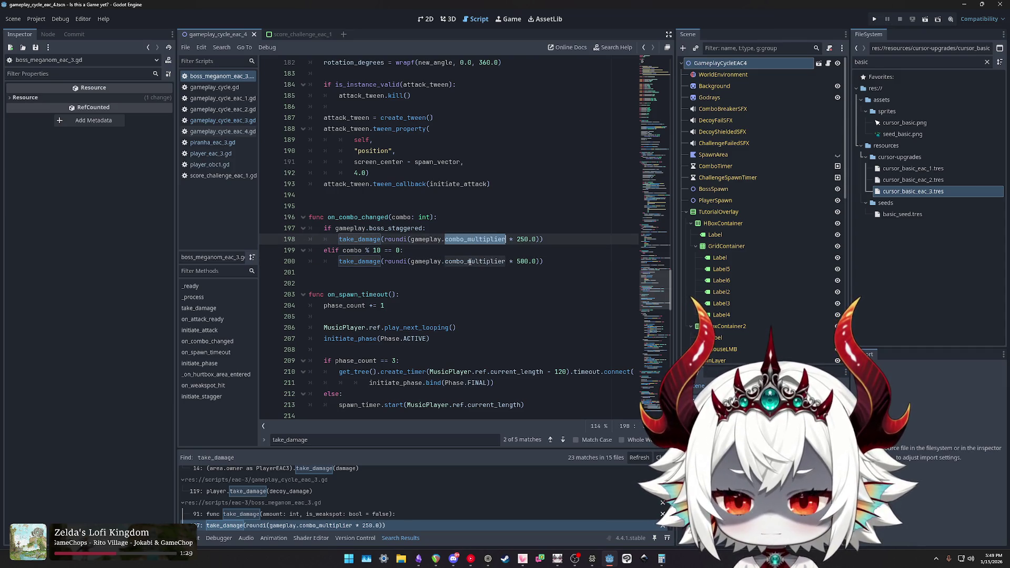
double_click(470, 262)
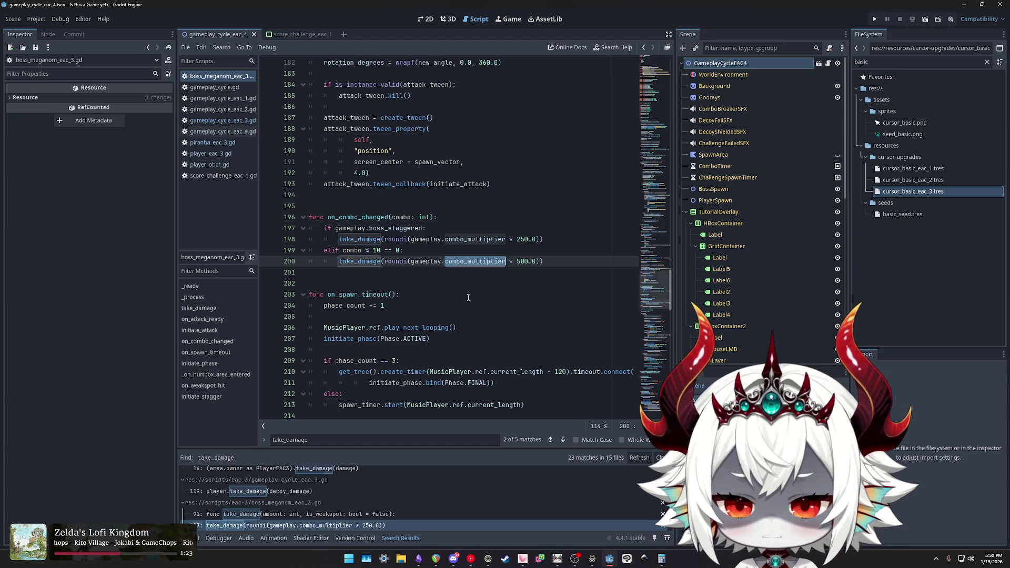
Review take_damage's BasicCursor scaling on lines 93–95, then bring up the game's Steam patch notes.
left_click(377, 264, "ctrl")
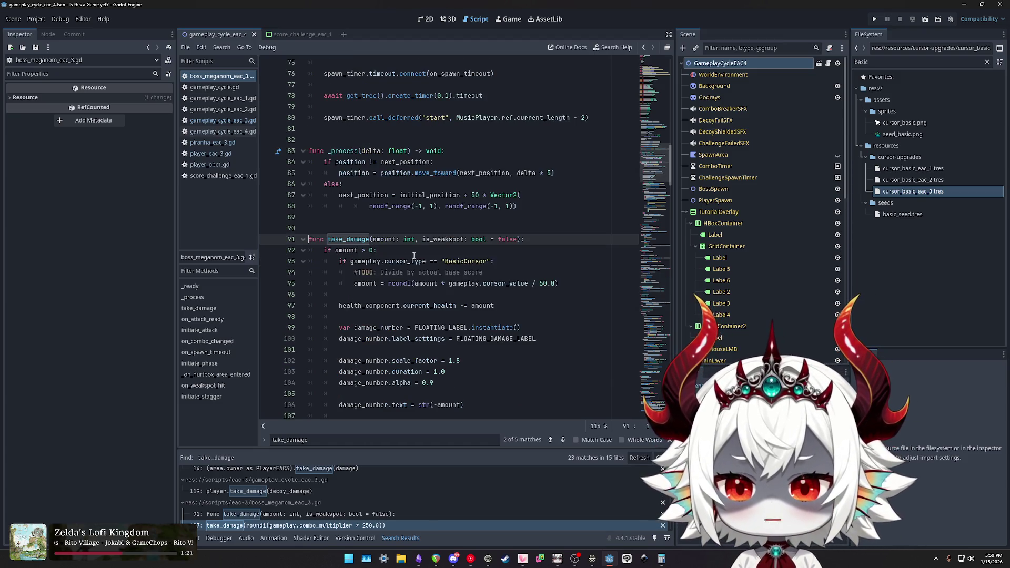
double_click(348, 239)
scroll(402, 257, "down", 2)
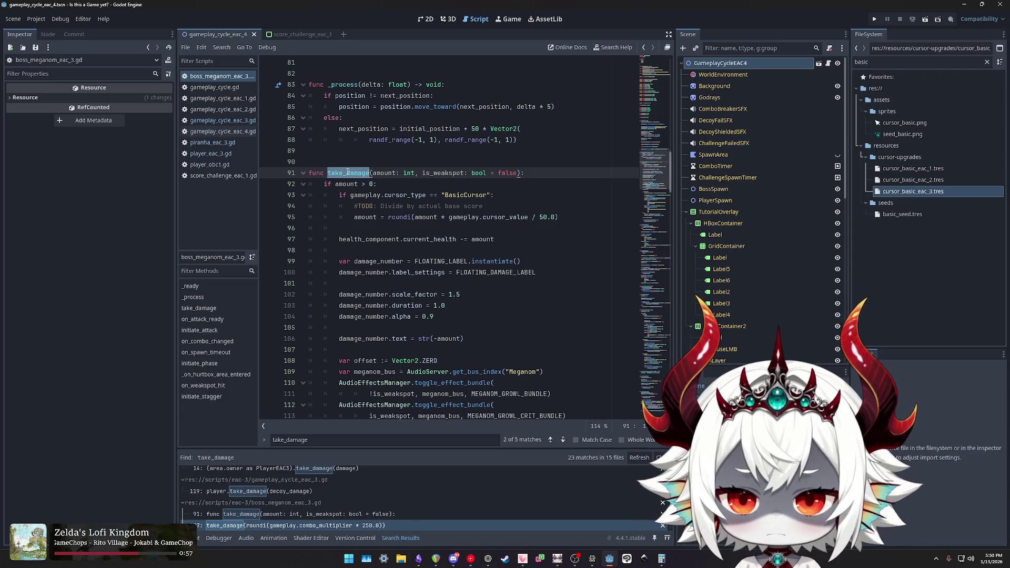
double_click(365, 217)
double_click(398, 217)
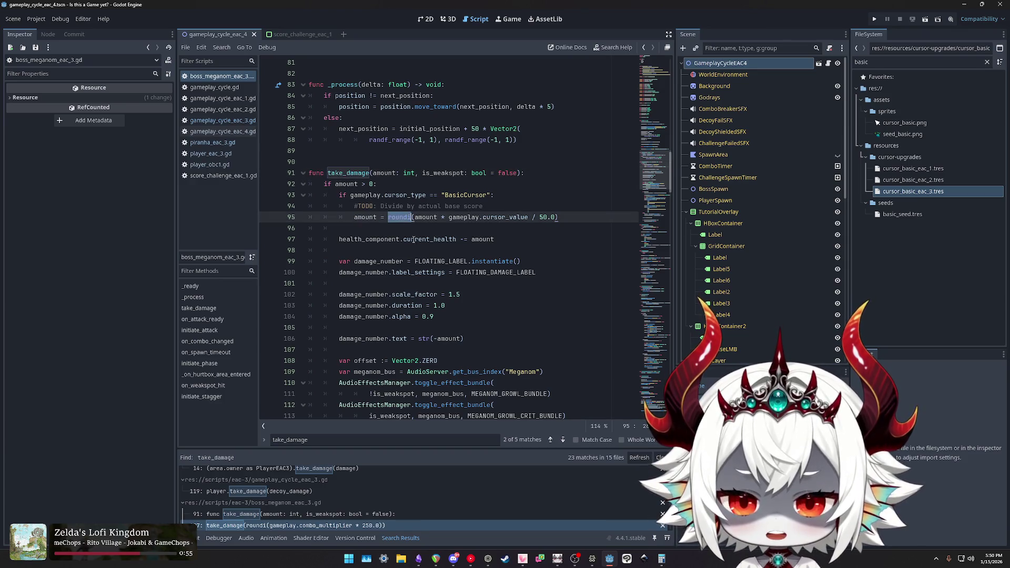
left_click_drag(565, 219, 343, 200)
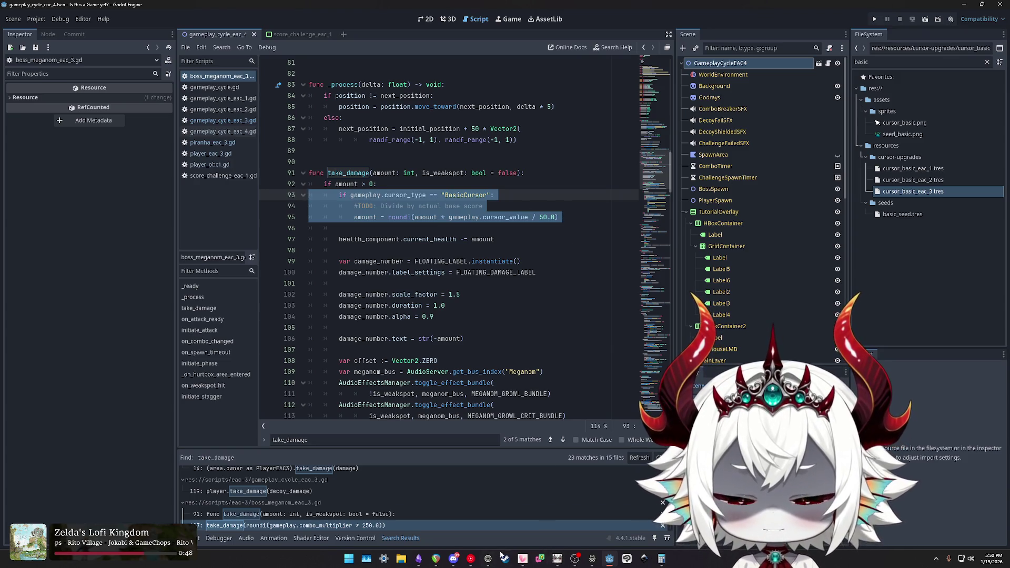
left_click(594, 560)
scroll(497, 283, "down", 5)
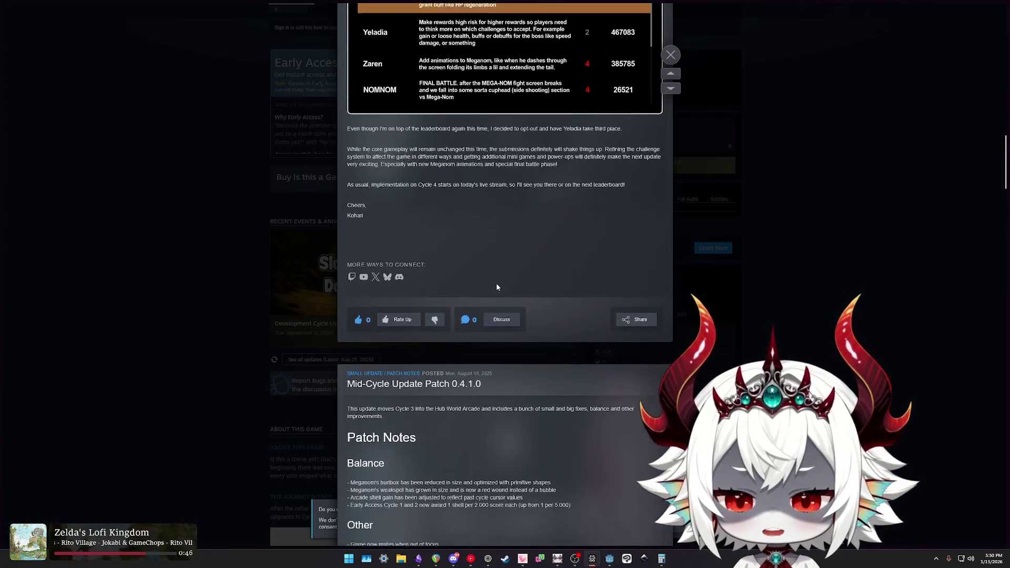
Highlight MEGANOM's damage rules: 500 per 10 combo, 2.000 weak spot, 250 per staggered hit.
scroll(496, 287, "down", 3)
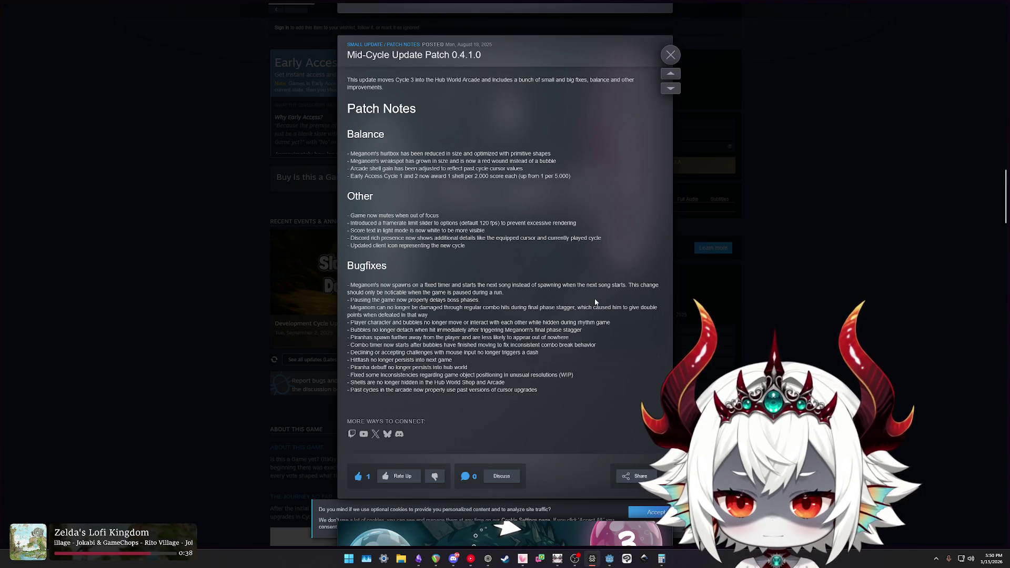
scroll(596, 302, "down", 1)
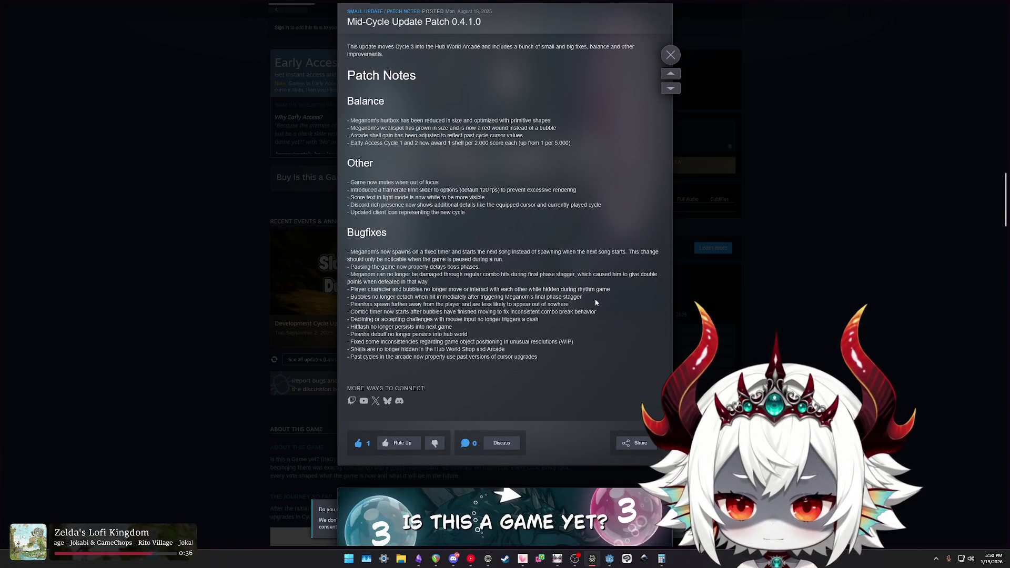
scroll(595, 302, "down", 15)
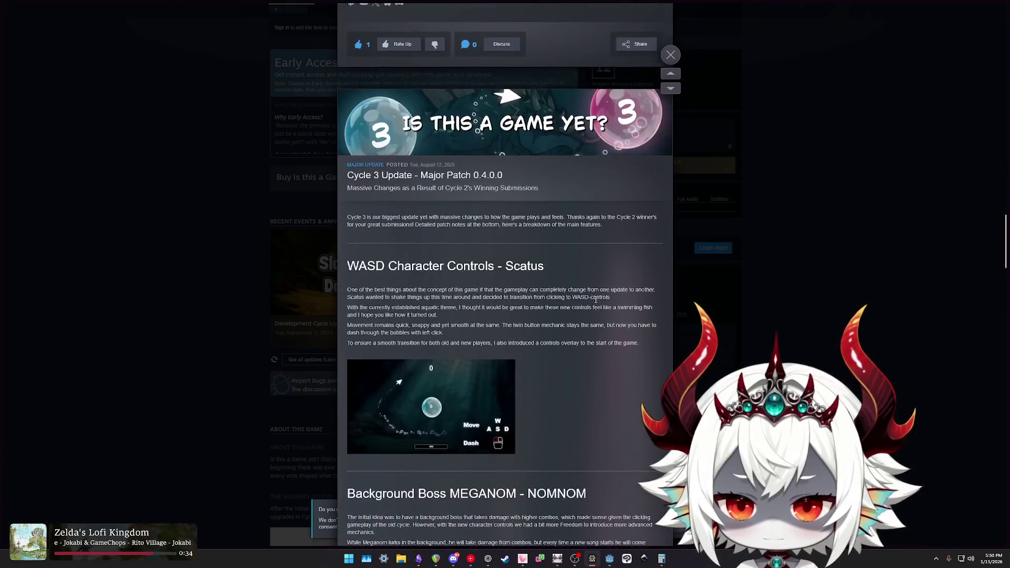
scroll(596, 303, "down", 20)
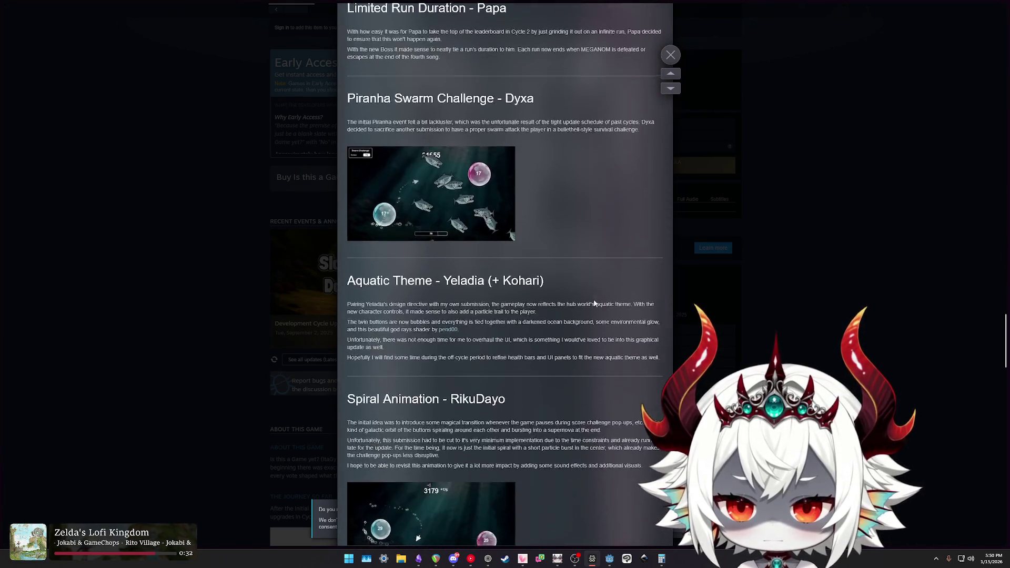
scroll(592, 303, "down", 2)
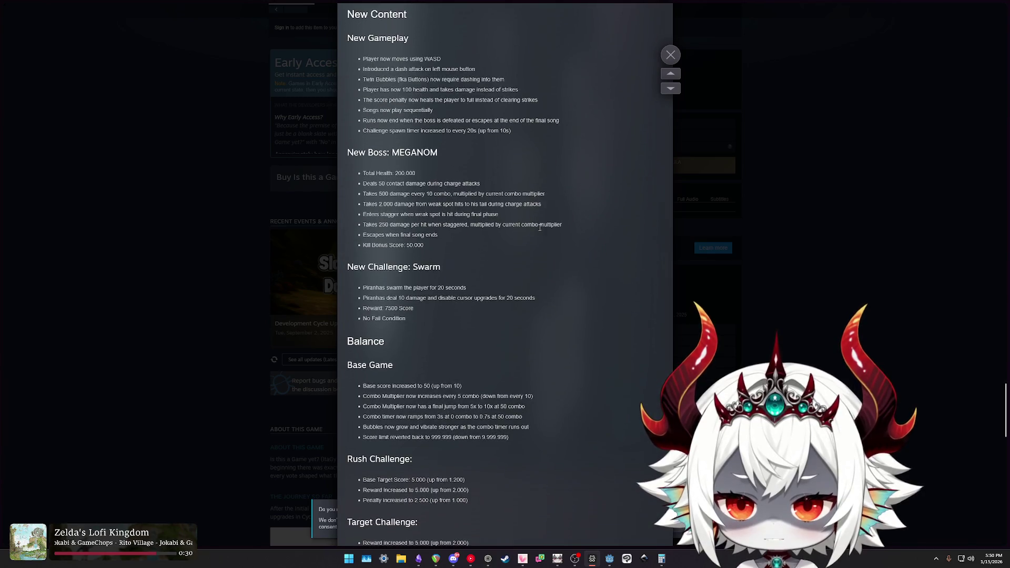
left_click_drag(385, 184, 489, 184)
left_click_drag(379, 193, 550, 194)
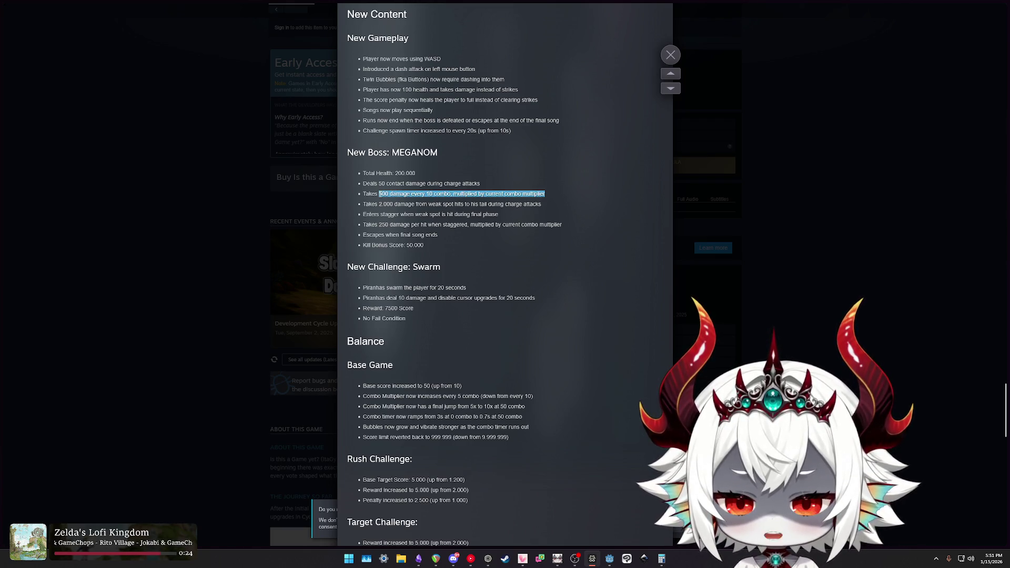
left_click_drag(397, 205, 548, 205)
mouse_move(382, 224)
left_mouse_down()
mouse_move(569, 225)
mouse_move(378, 225)
left_mouse_up()
mouse_move(447, 234)
left_mouse_down()
mouse_move(362, 234)
mouse_move(365, 204)
mouse_move(424, 245)
mouse_move(407, 244)
left_mouse_up()
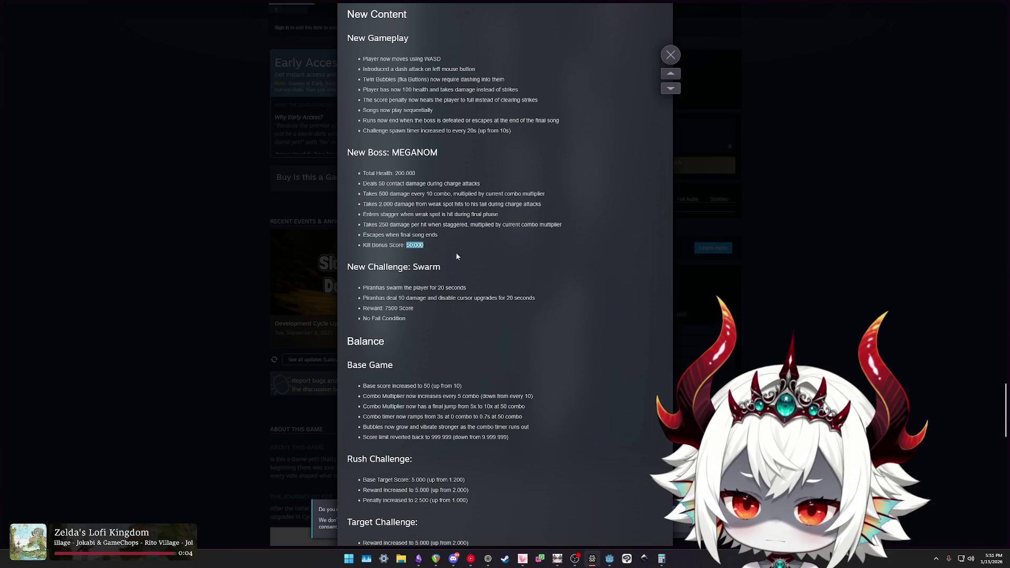
Scroll up to the Mid-Cycle Update Patch 0.4.1.0 post.
scroll(495, 279, "up", 4)
scroll(446, 279, "down", 7)
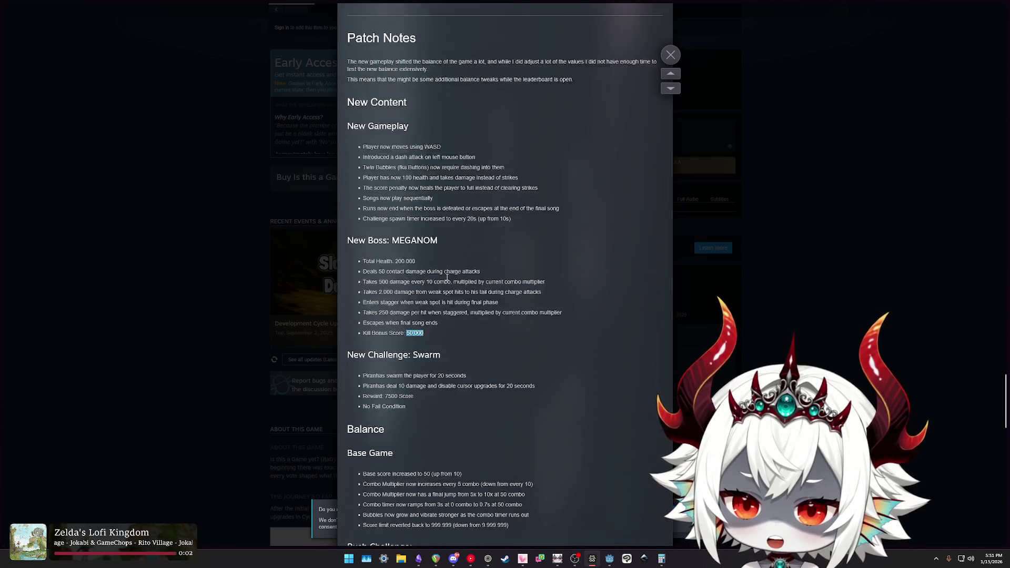
scroll(446, 277, "up", 10)
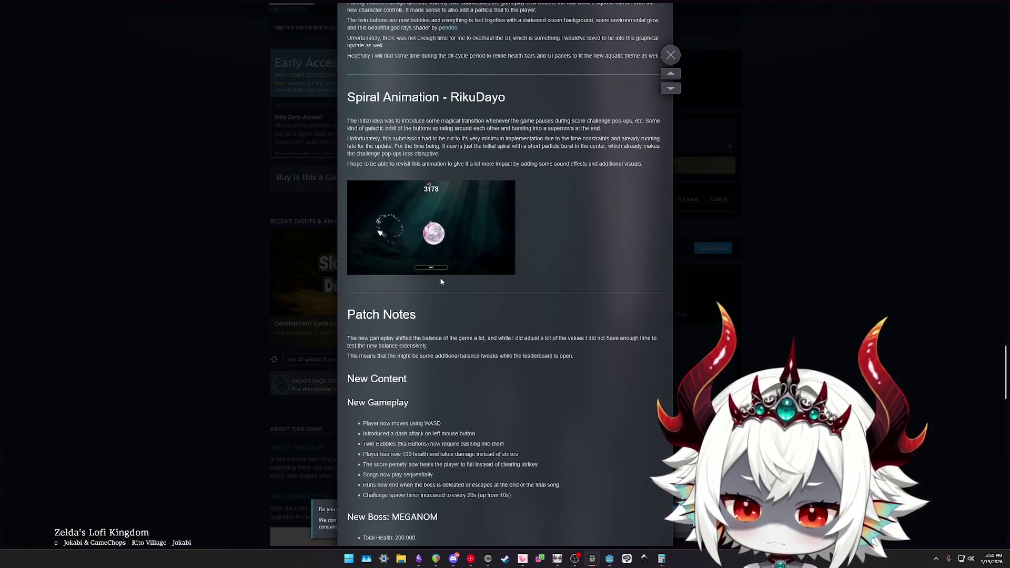
scroll(440, 279, "up", 15)
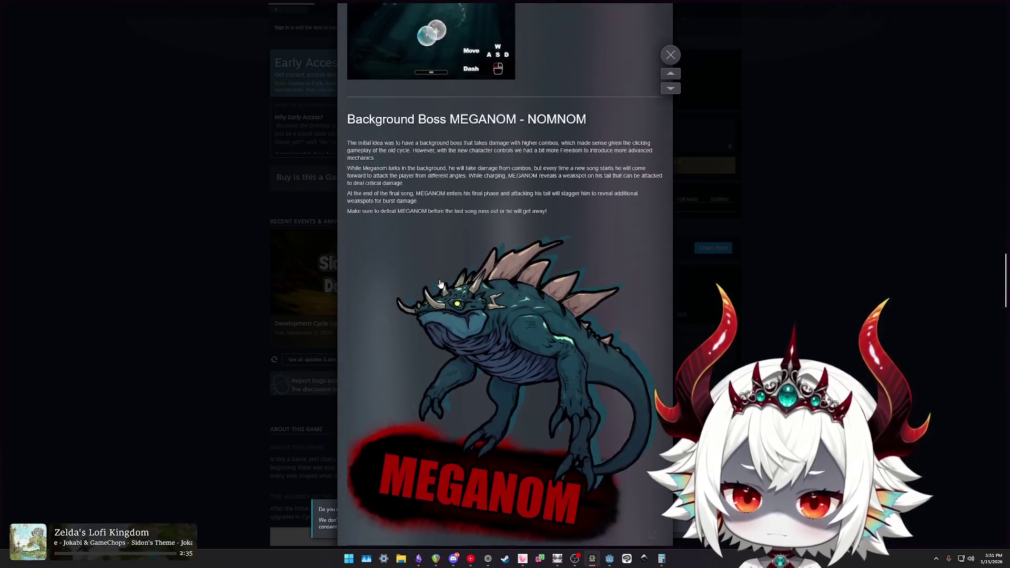
scroll(441, 284, "up", 8)
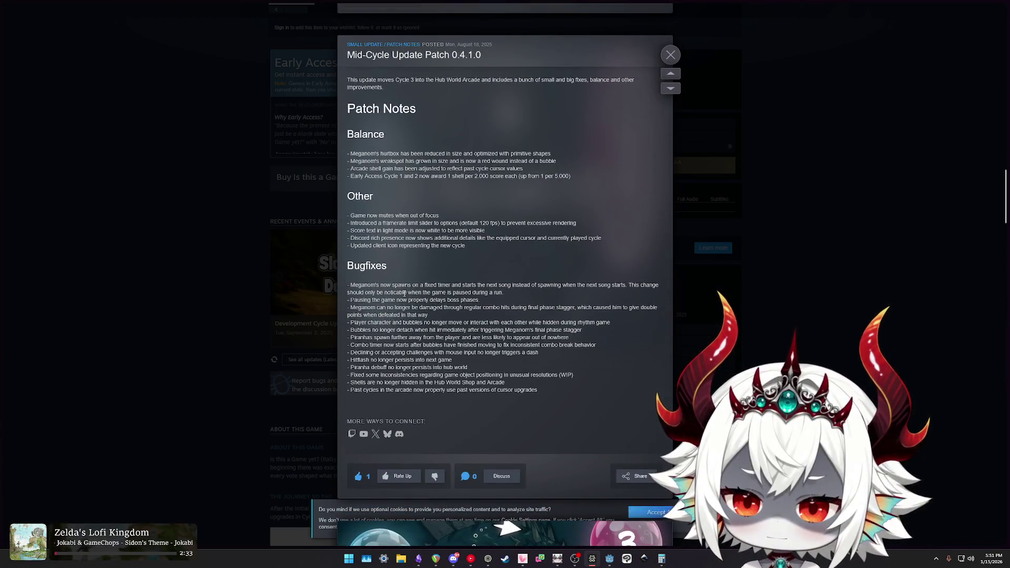
Highlight the Early Access shell reward line and the first Meganom spawning bugfix.
scroll(420, 287, "up", 1)
mouse_move(389, 219)
left_mouse_down()
mouse_move(470, 220)
mouse_move(347, 220)
mouse_move(536, 227)
left_mouse_up()
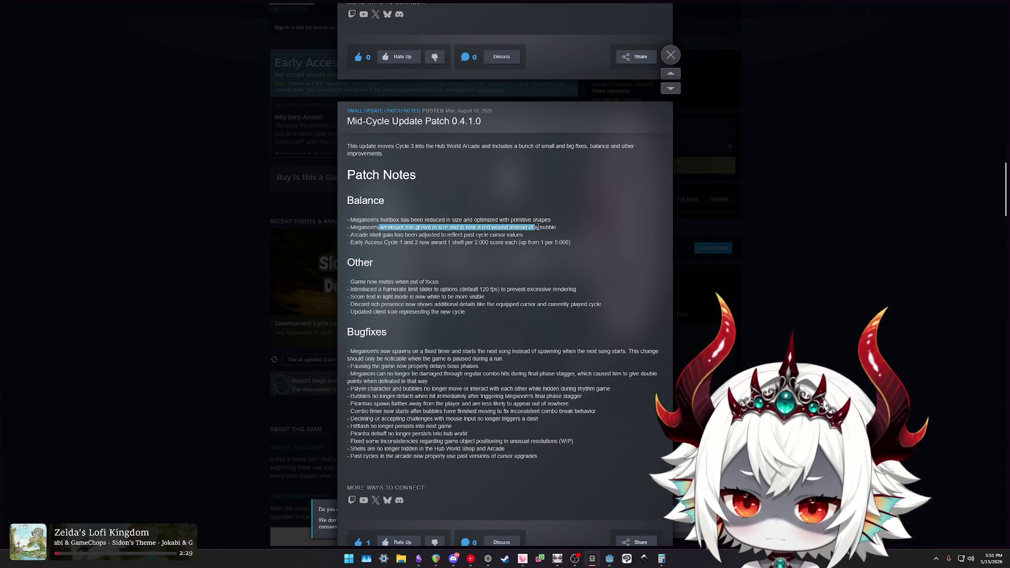
left_click_drag(369, 235, 562, 243)
scroll(528, 258, "down", 2)
mouse_move(367, 216)
left_mouse_down()
mouse_move(576, 226)
mouse_move(405, 237)
left_mouse_up()
mouse_move(363, 285)
left_mouse_down()
mouse_move(526, 284)
mouse_move(371, 285)
mouse_move(399, 310)
mouse_move(442, 315)
left_mouse_up()
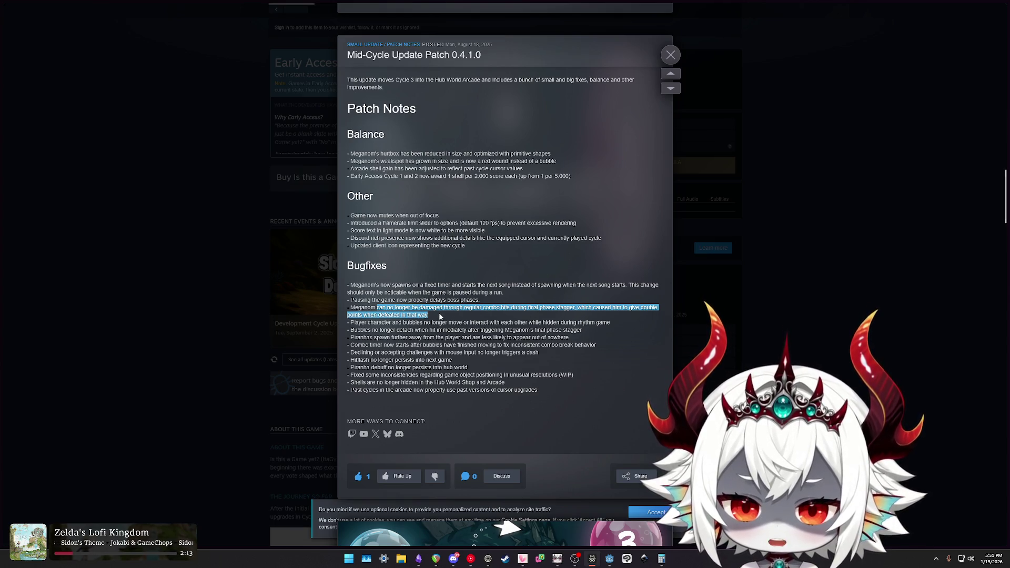
Select the Meganom combo-hit stagger bugfix line.
left_click(429, 314)
left_click_drag(426, 315, 343, 309)
left_click(427, 315)
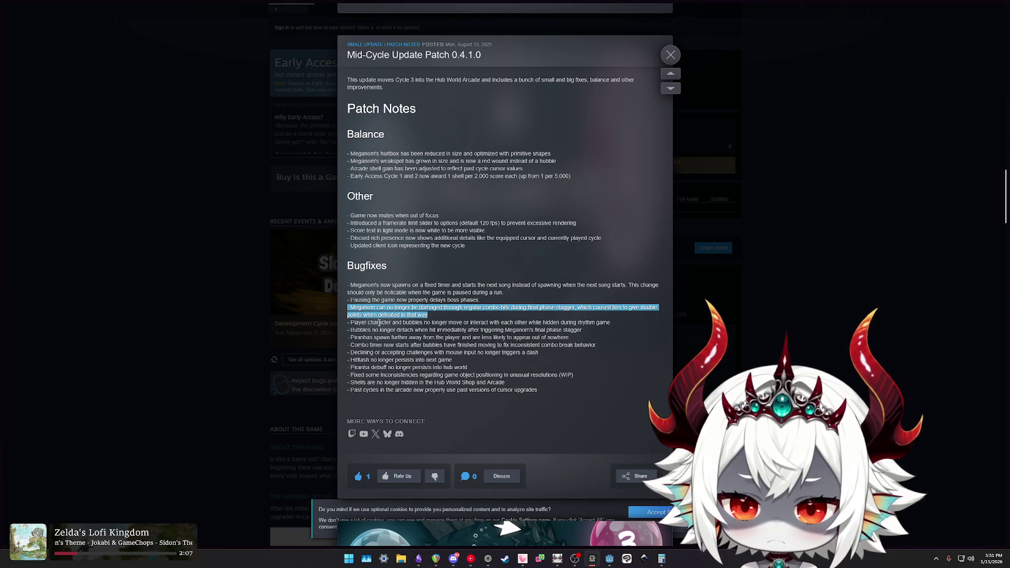
left_click(434, 316)
triple_click(434, 316)
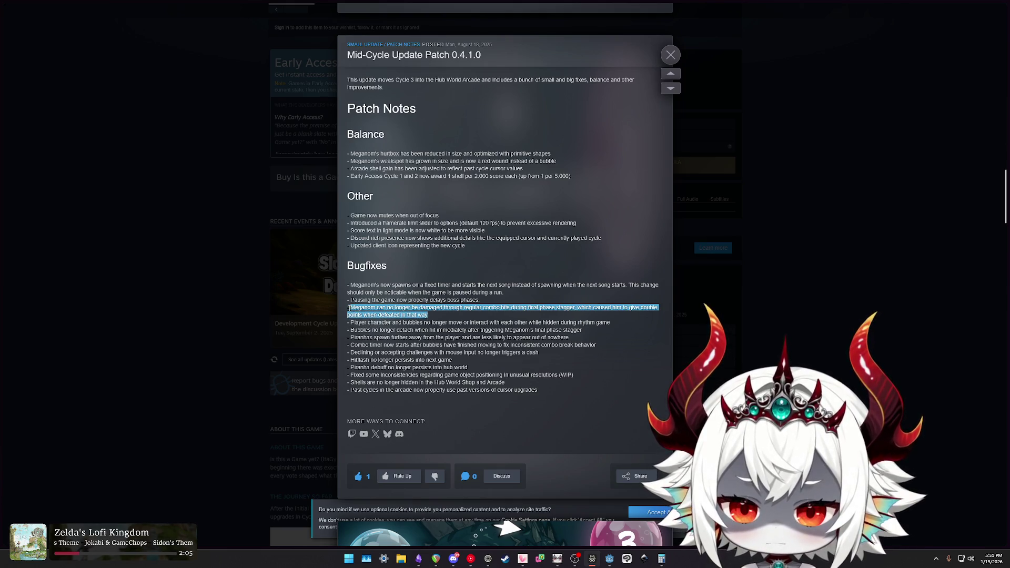
left_click(435, 317)
triple_click(435, 316)
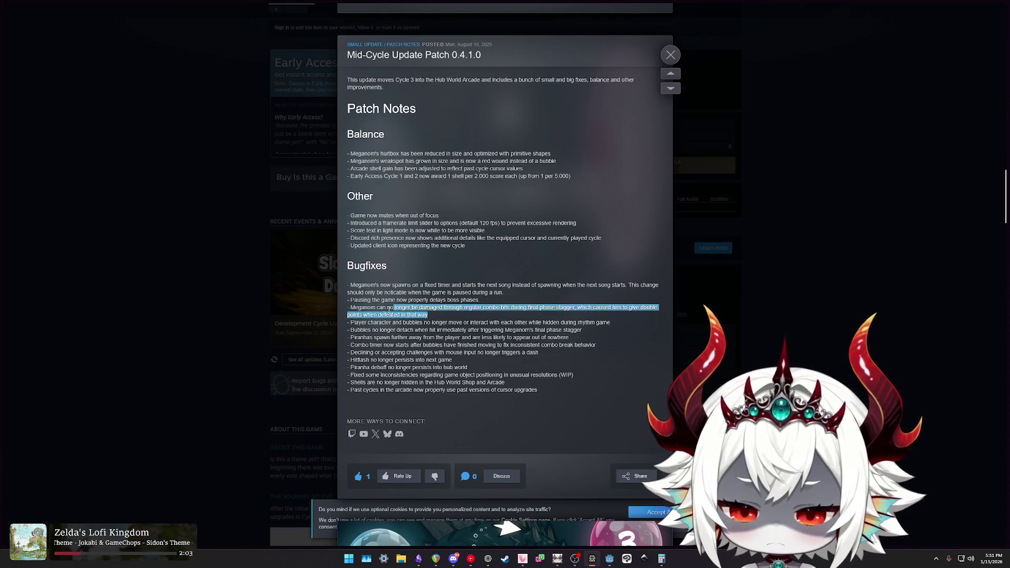
left_click_drag(435, 316, 349, 308)
left_click(436, 316)
left_click_drag(436, 316, 348, 308)
left_click(436, 316)
left_click_drag(436, 315, 347, 310)
left_click(438, 311)
left_click_drag(437, 312, 339, 310)
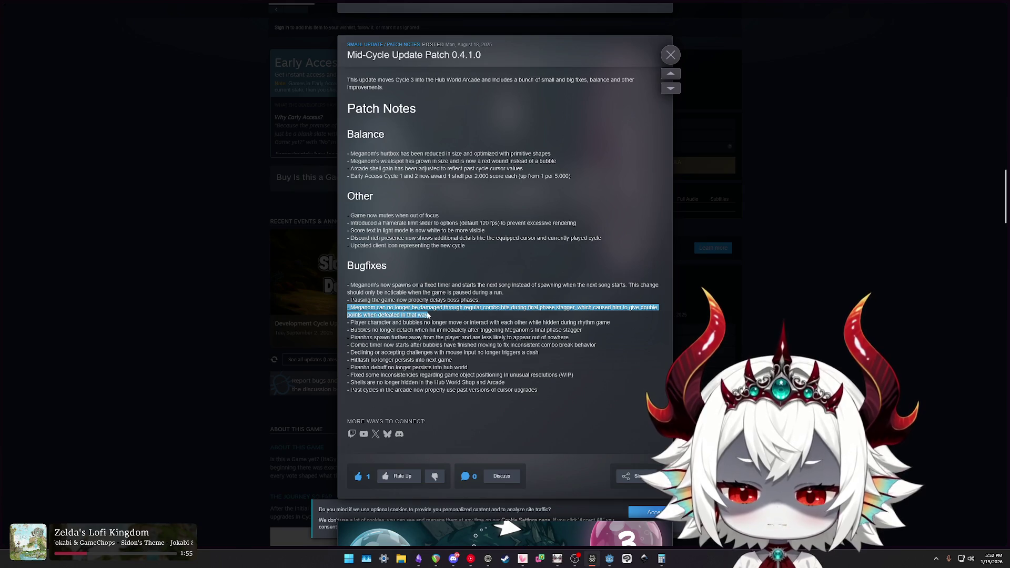
Highlight the bubbles, mouse-input dash, hitflash, unusual resolutions and cursor upgrades bugfixes.
left_click_drag(371, 324, 494, 322)
mouse_move(370, 330)
left_mouse_down()
mouse_move(487, 322)
mouse_move(382, 345)
mouse_move(506, 345)
left_mouse_up()
left_click_drag(367, 352, 513, 352)
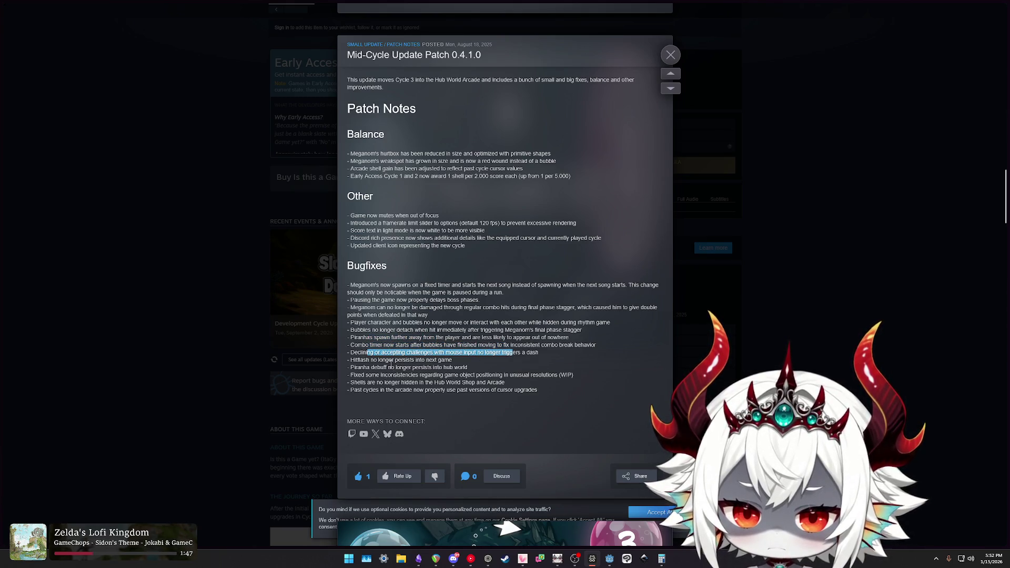
left_click_drag(363, 360, 455, 364)
left_click_drag(363, 367, 577, 380)
left_click_drag(365, 390, 508, 390)
Scroll back up, close the news overlay and return to the Godot editor.
scroll(435, 389, "up", 2)
scroll(435, 389, "up", 10)
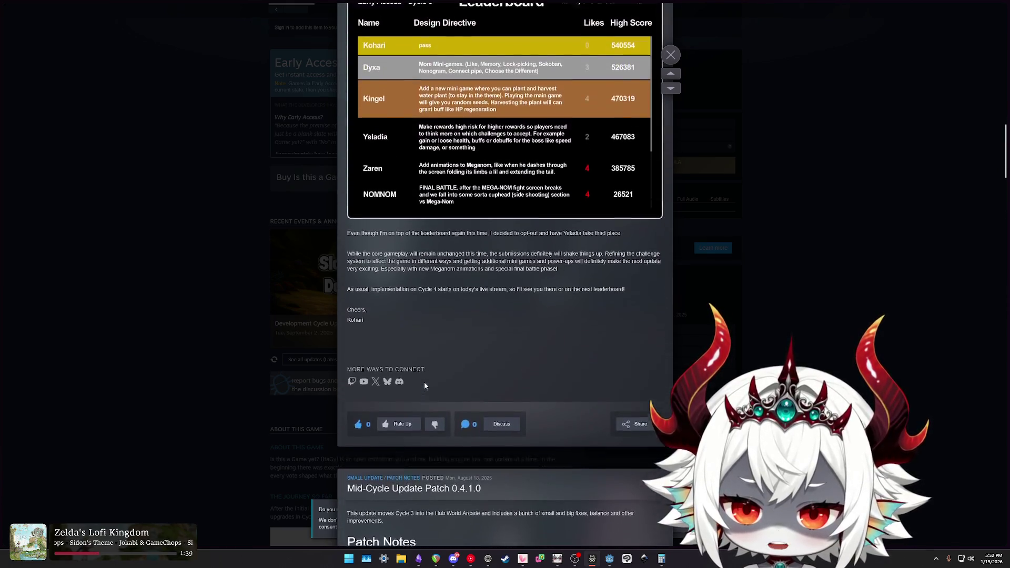
scroll(458, 395, "up", 9)
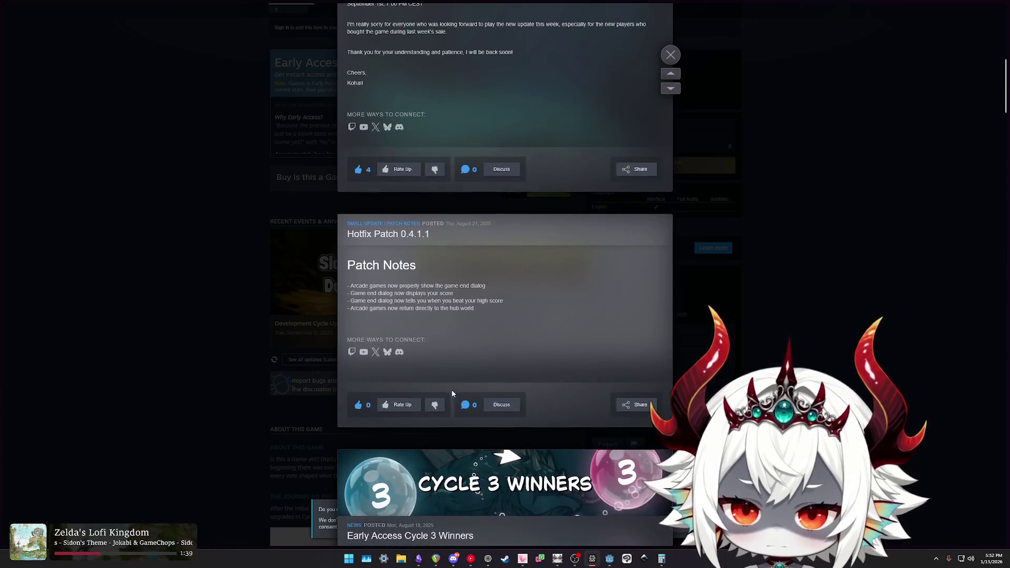
mouse_move(352, 320)
left_mouse_down()
mouse_move(453, 329)
mouse_move(490, 348)
left_mouse_up()
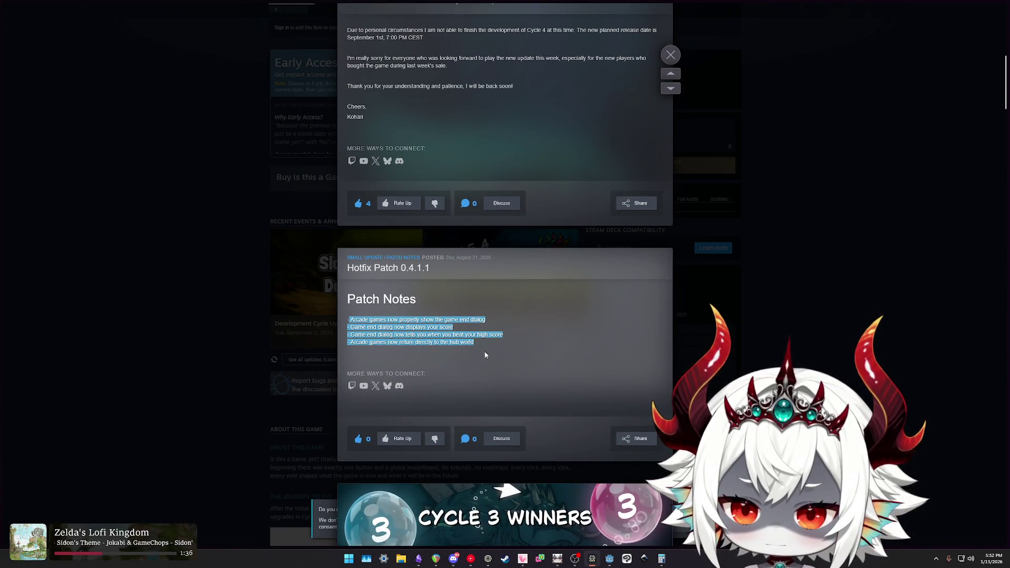
scroll(463, 363, "up", 3)
scroll(468, 391, "up", 5)
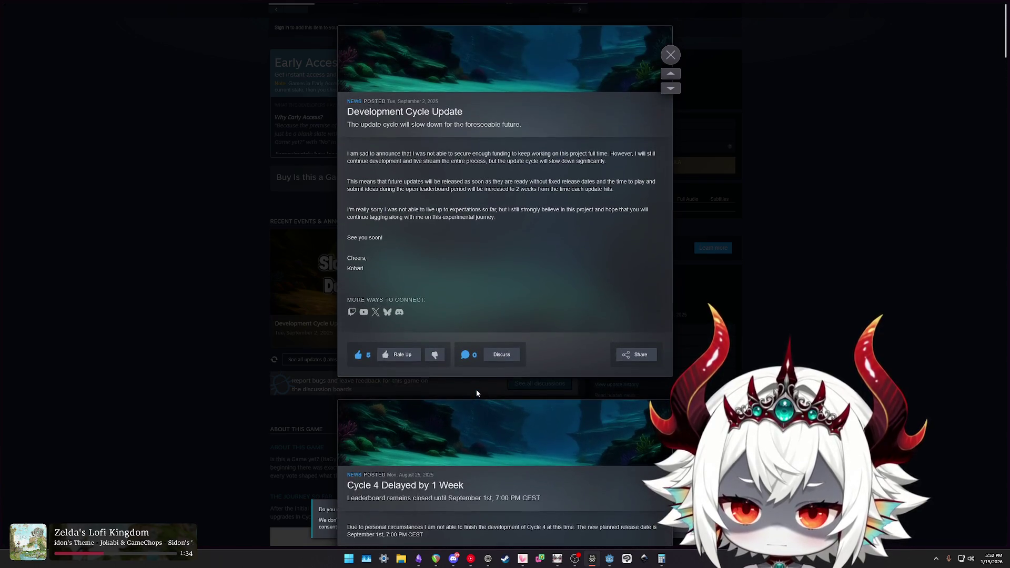
scroll(476, 389, "down", 4)
left_click(175, 261)
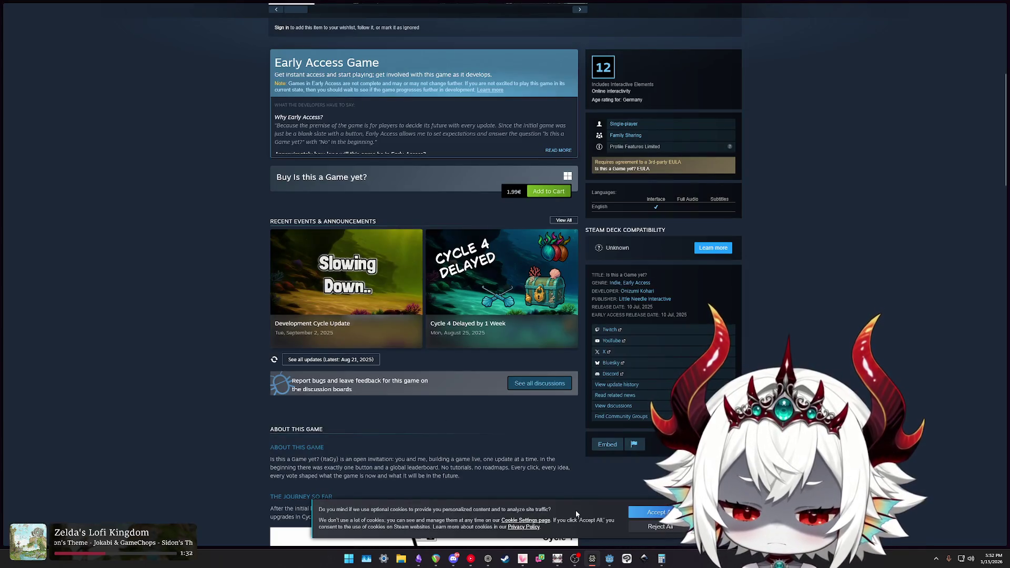
left_click(608, 560)
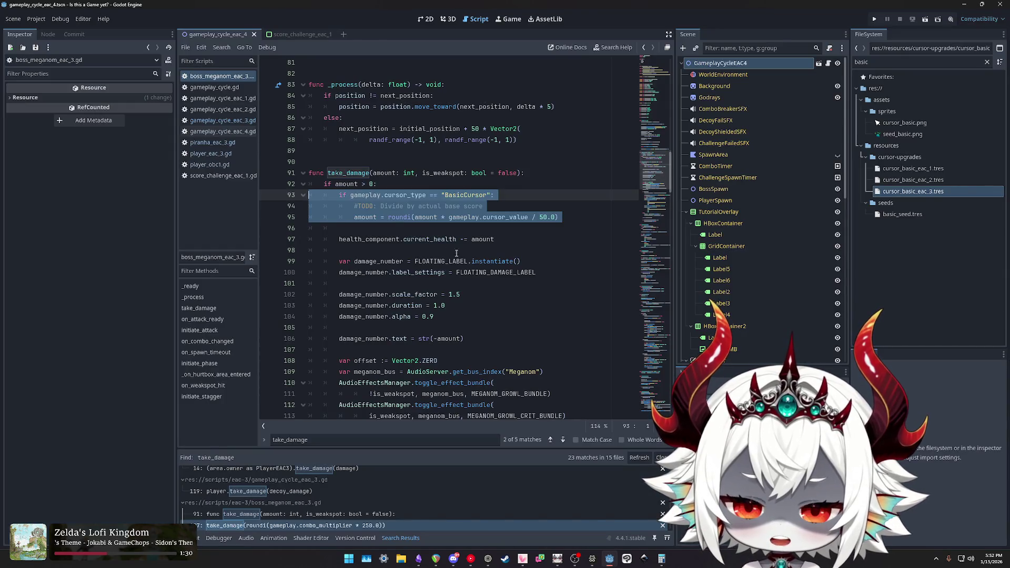
left_click(495, 198)
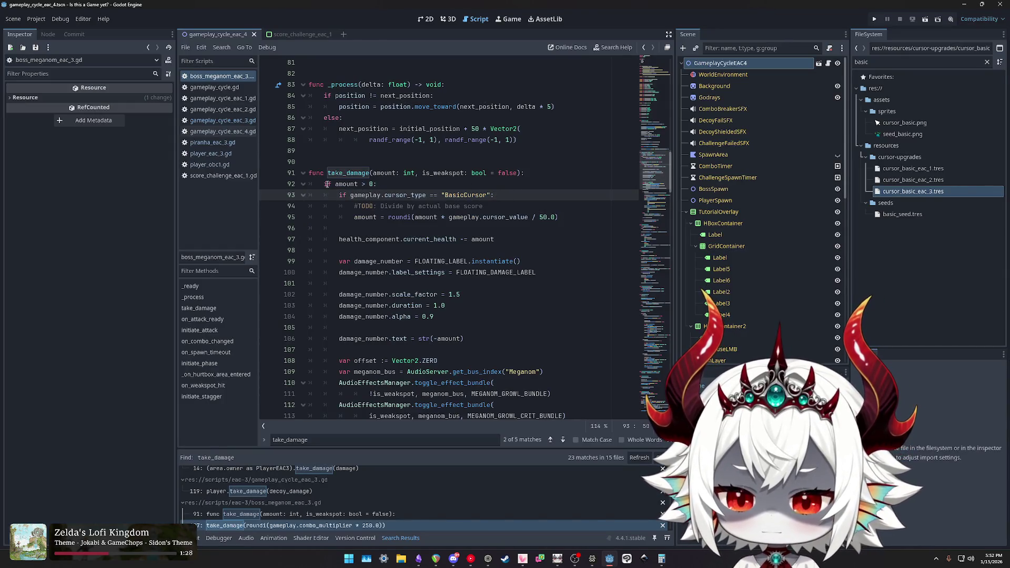
mouse_move(324, 184)
left_mouse_down()
mouse_move(584, 202)
mouse_move(585, 218)
left_mouse_up()
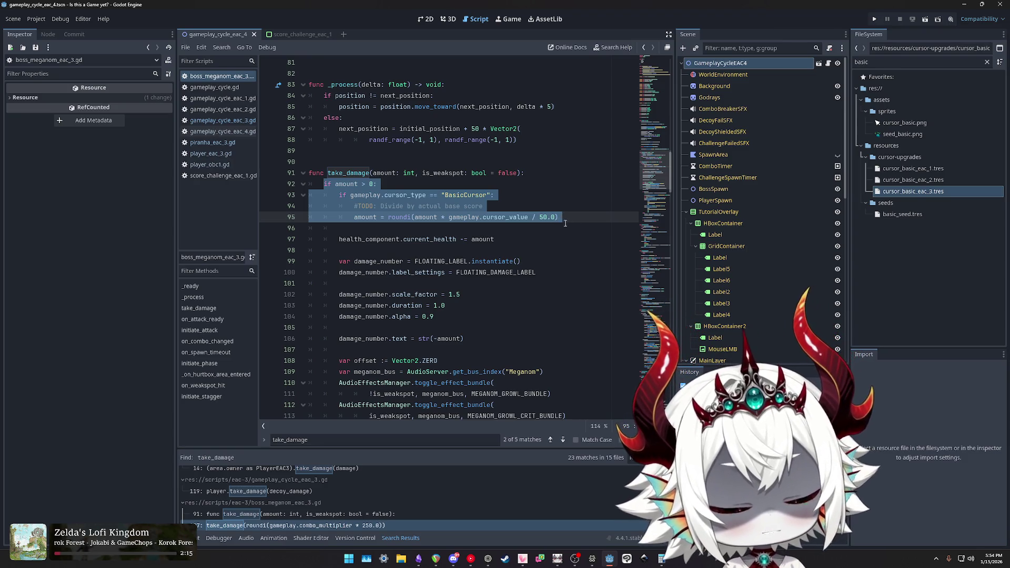
Select take_damage's header and its lines 92–95 basic-cursor damage branch in boss_meganom_eac_3.gd.
mouse_move(563, 217)
left_mouse_down()
mouse_move(315, 217)
mouse_move(308, 189)
left_mouse_up()
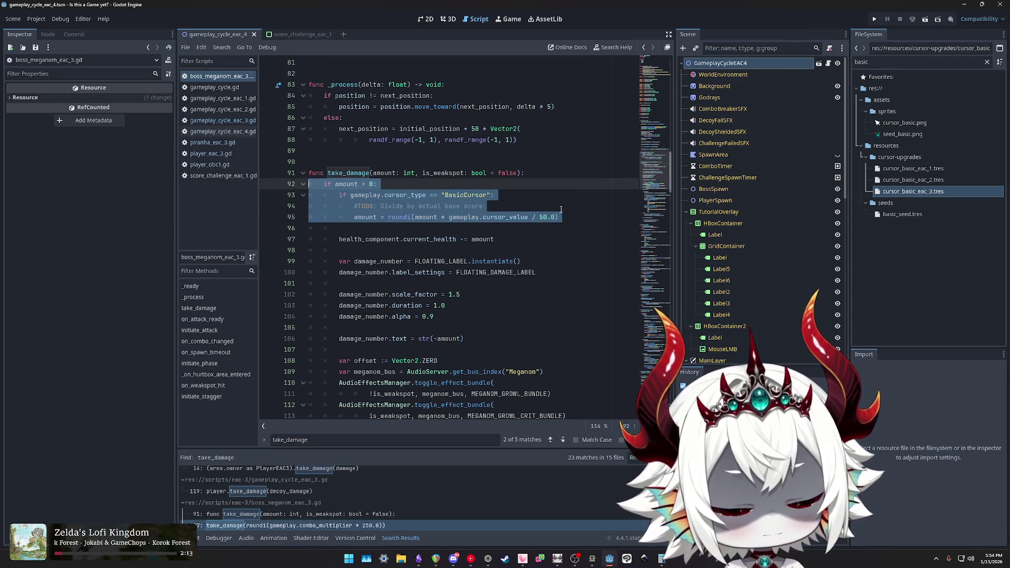
left_click_drag(561, 217, 289, 185)
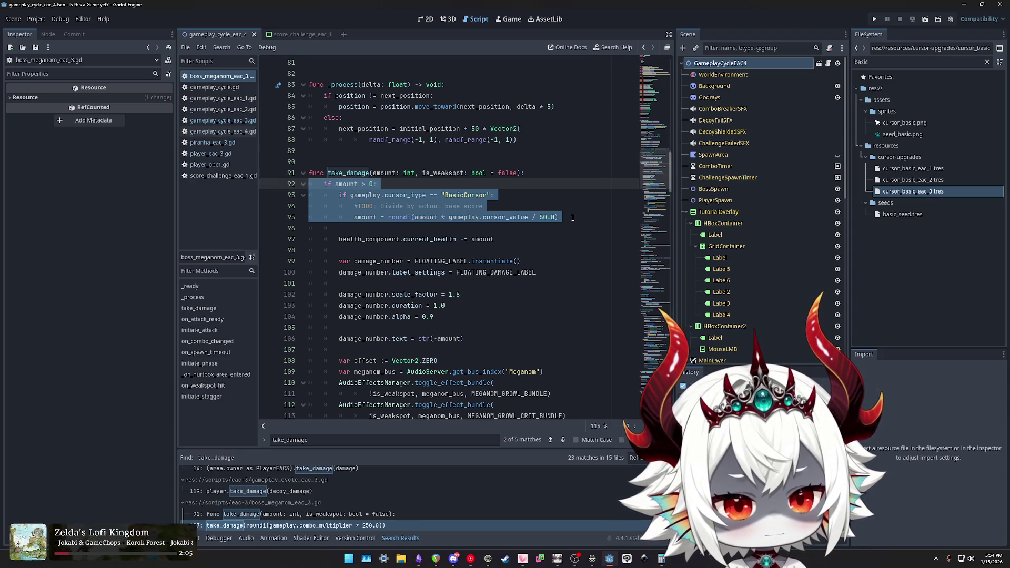
left_click_drag(572, 218, 309, 184)
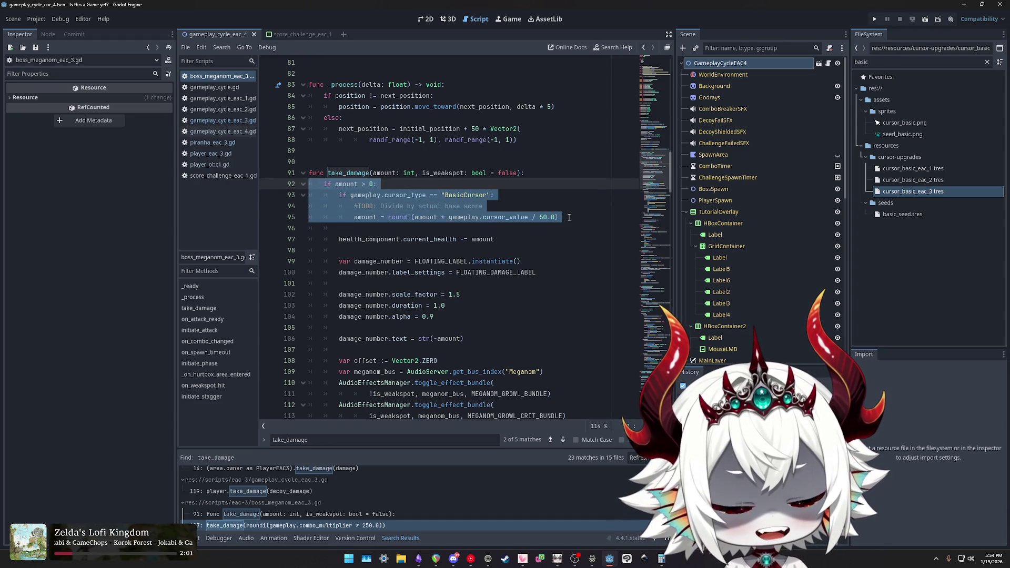
mouse_move(568, 217)
left_mouse_down()
mouse_move(310, 218)
mouse_move(273, 184)
left_mouse_up()
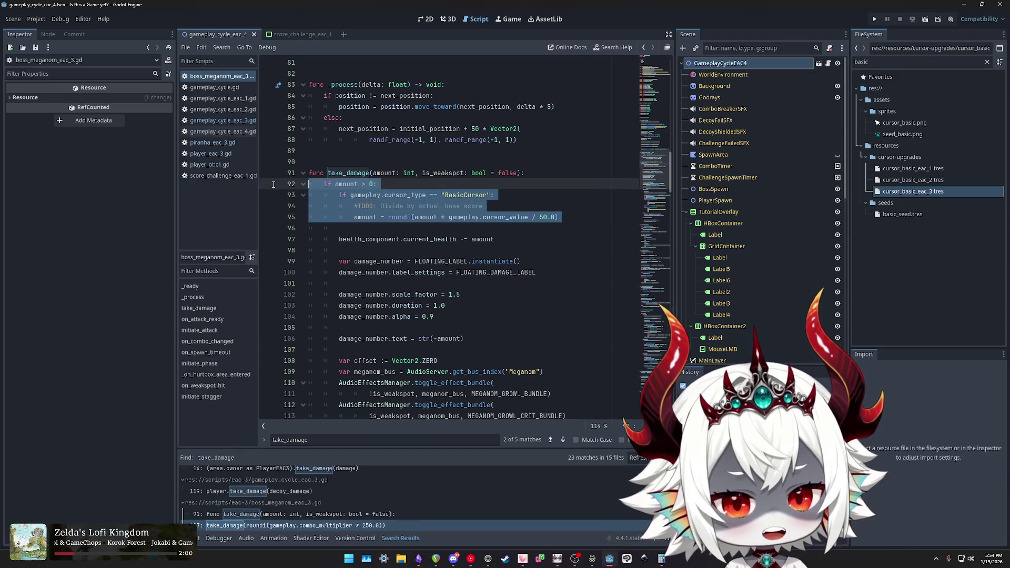
left_click(569, 217)
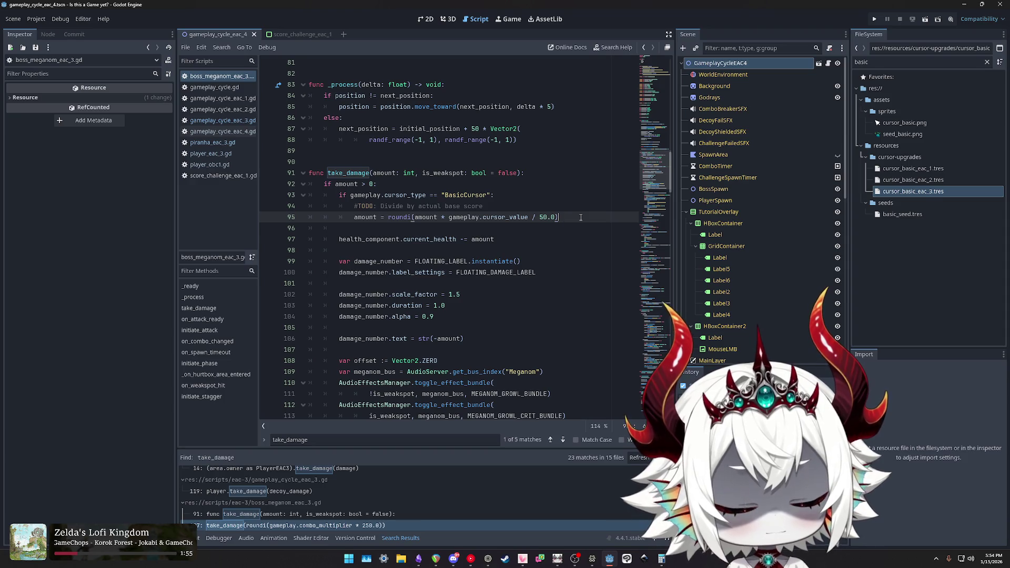
left_click_drag(368, 202, 266, 188)
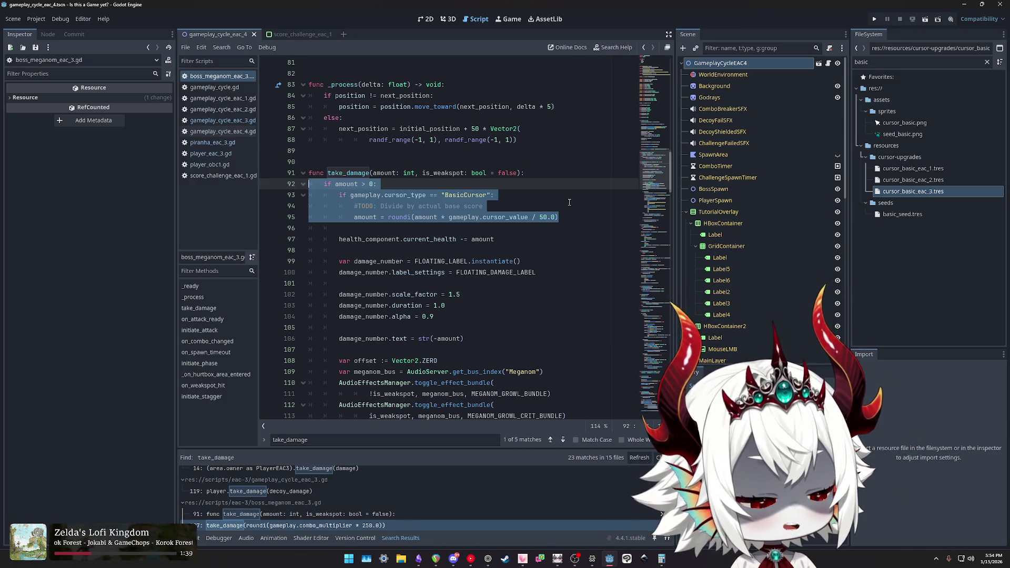
left_click_drag(568, 217, 310, 183)
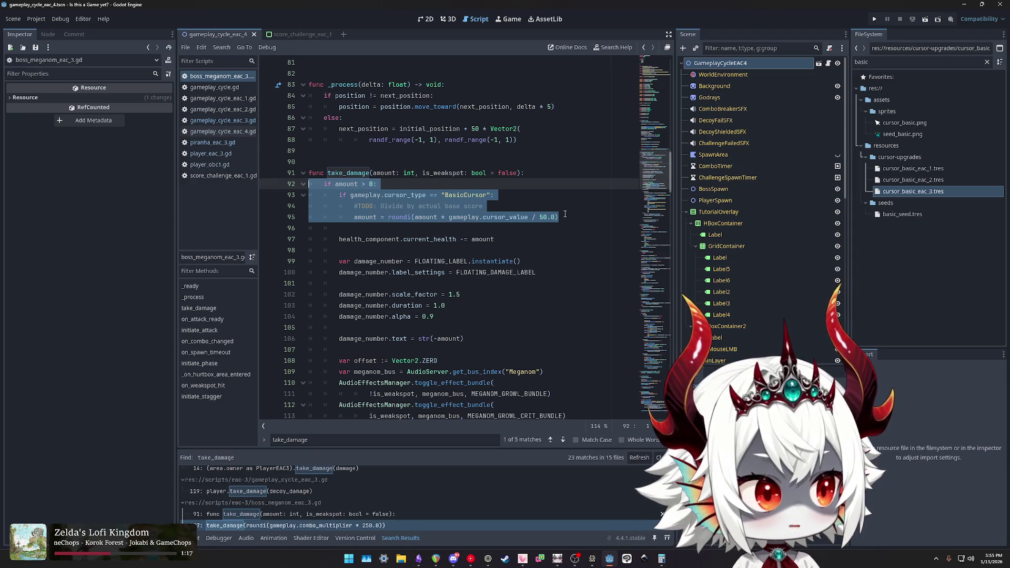
left_click_drag(564, 214, 305, 184)
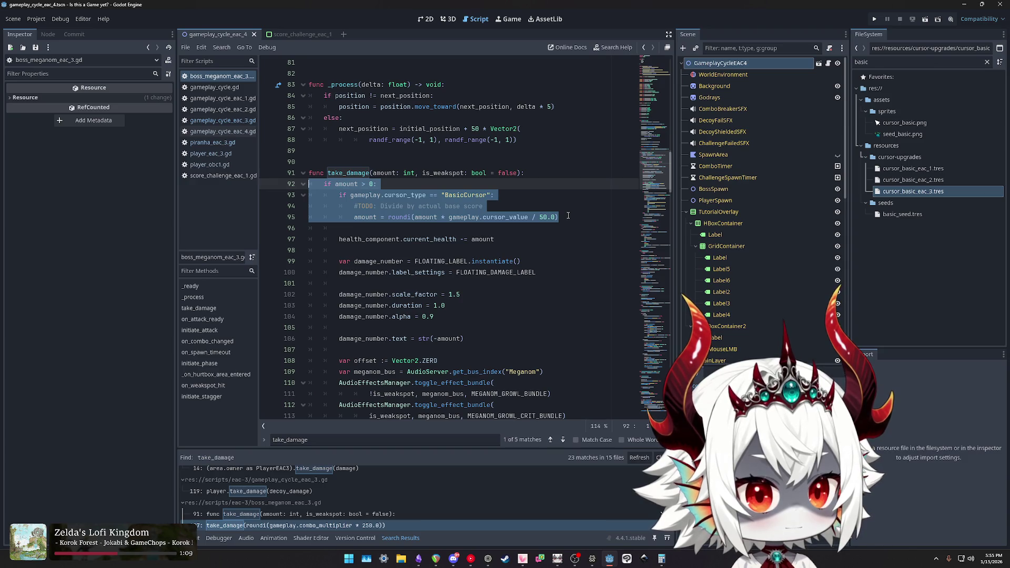
left_click_drag(563, 216, 295, 191)
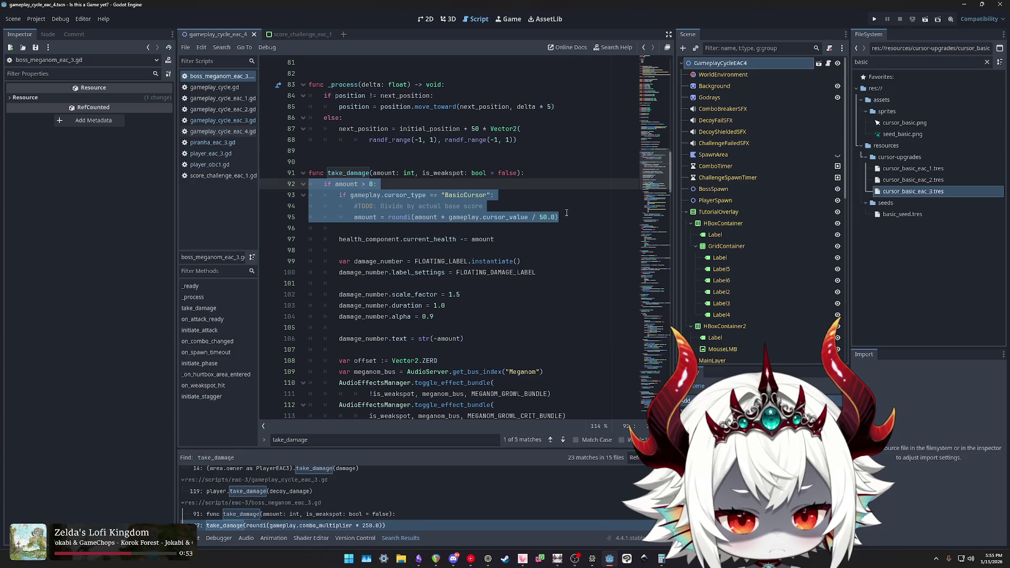
left_click_drag(559, 216, 271, 174)
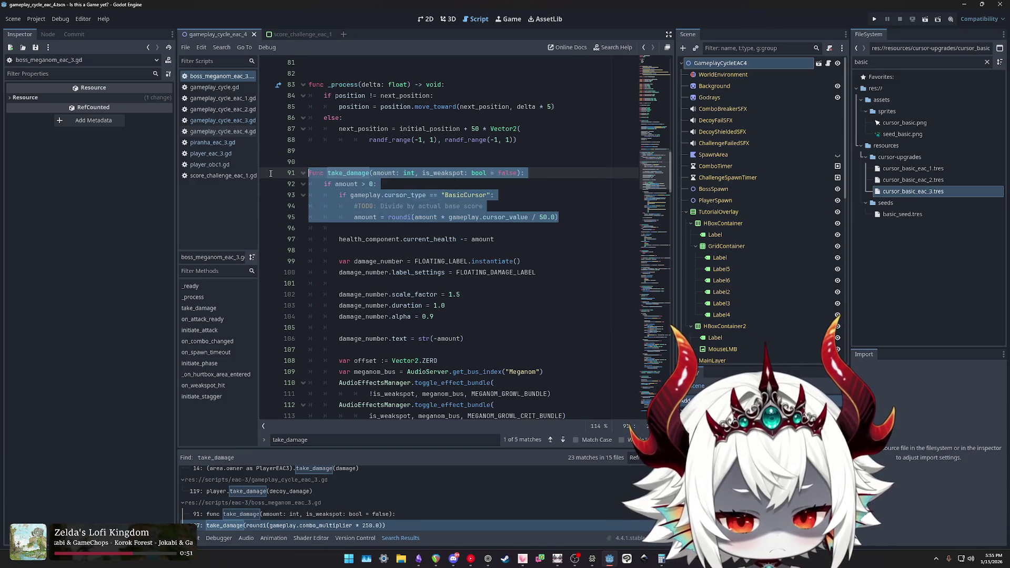
left_click_drag(574, 217, 285, 176)
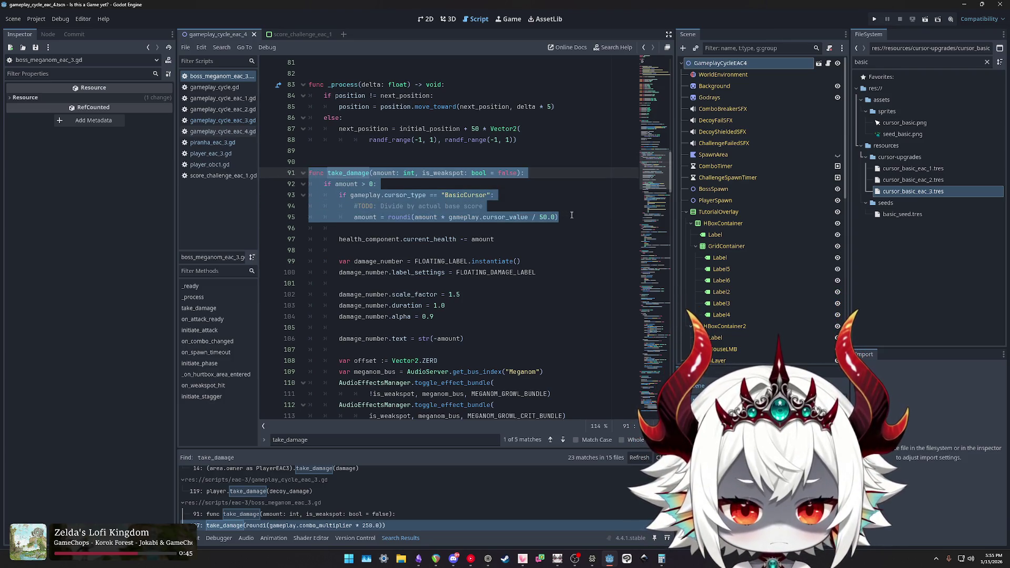
scroll(568, 217, "down", 15)
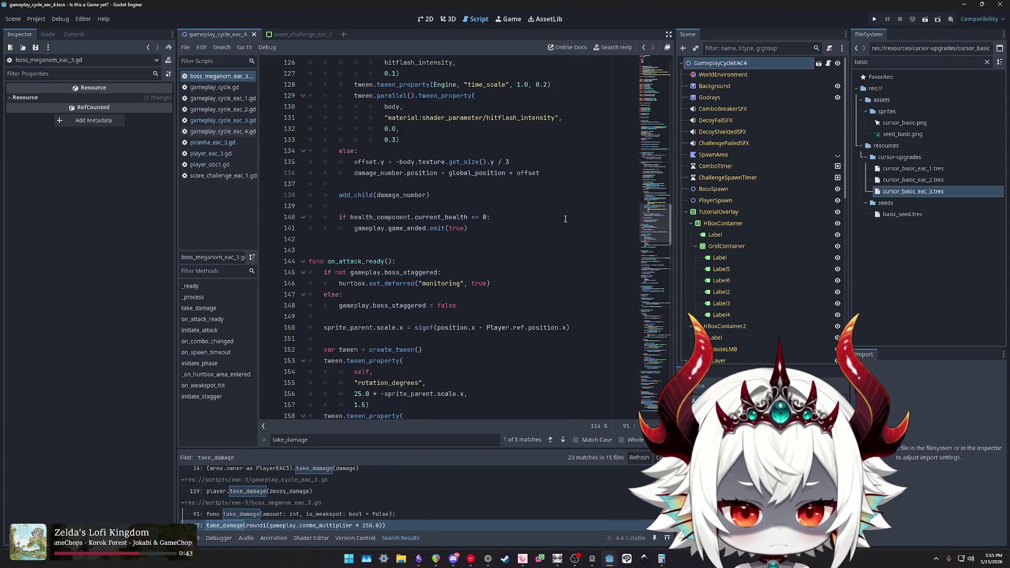
Select on_weakspot_hit's take_damage(2000, true) line, then bring the Obsidian TODO note forward.
scroll(565, 219, "down", 20)
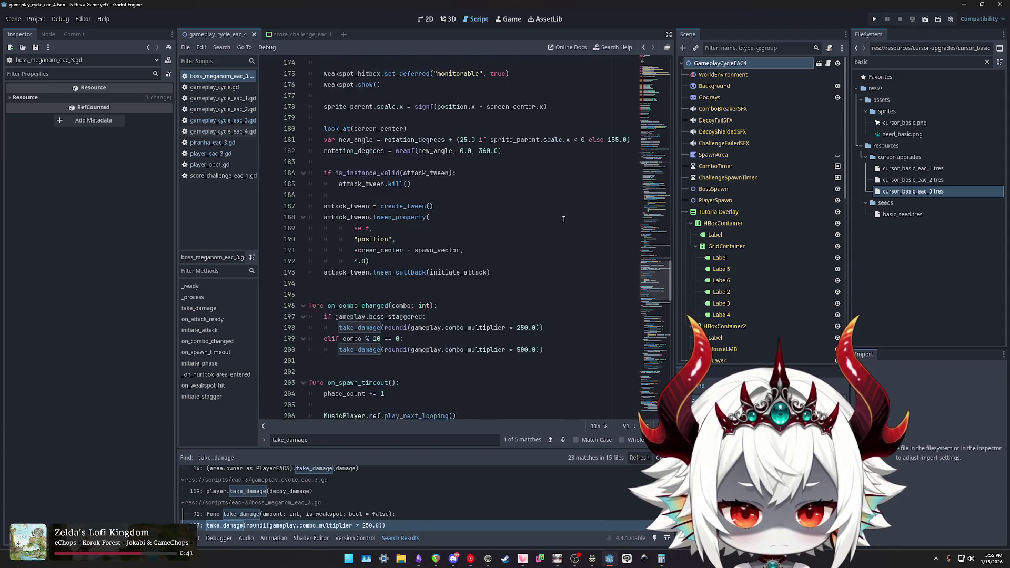
scroll(563, 219, "down", 4)
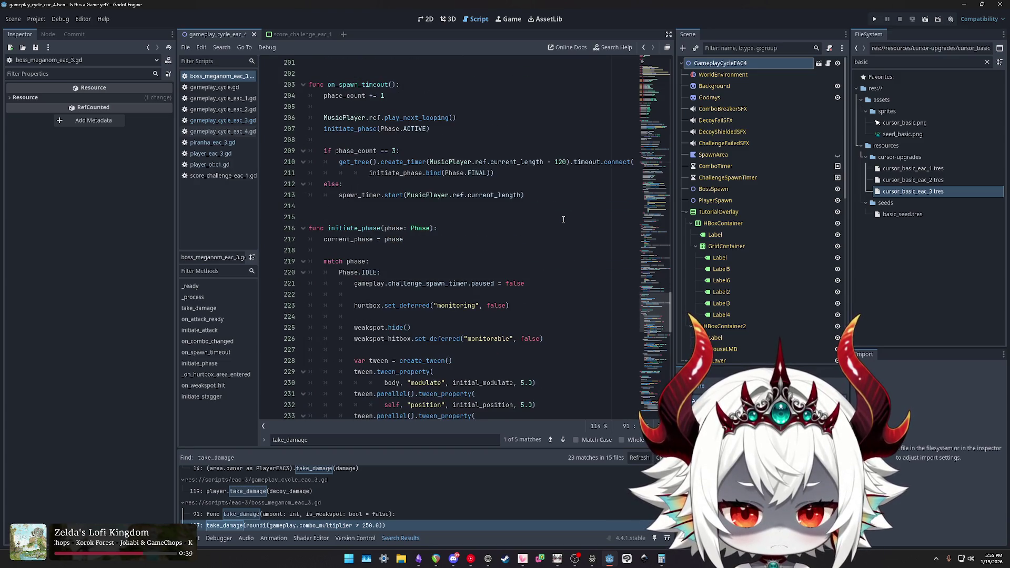
scroll(563, 220, "down", 20)
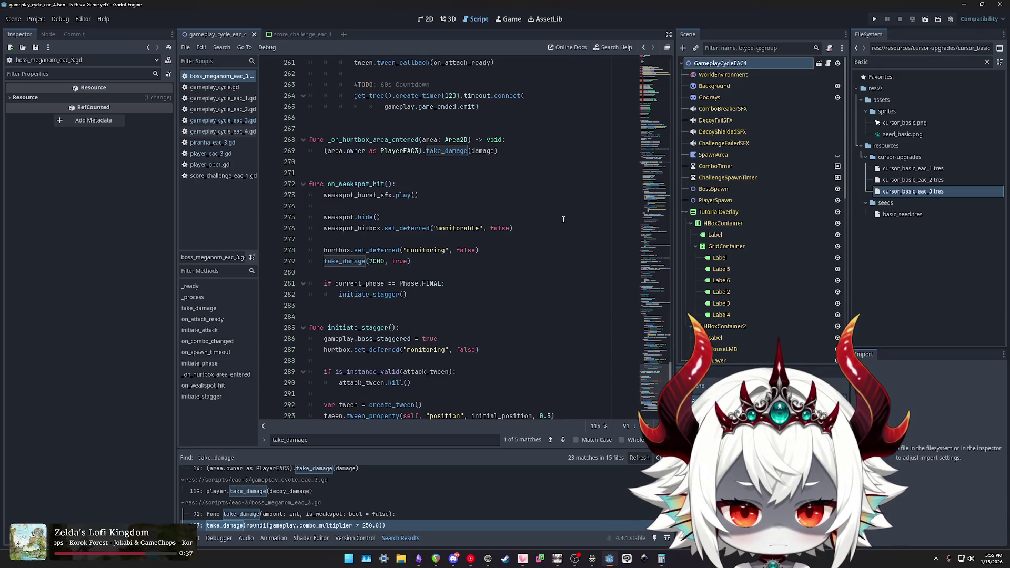
left_click(441, 261)
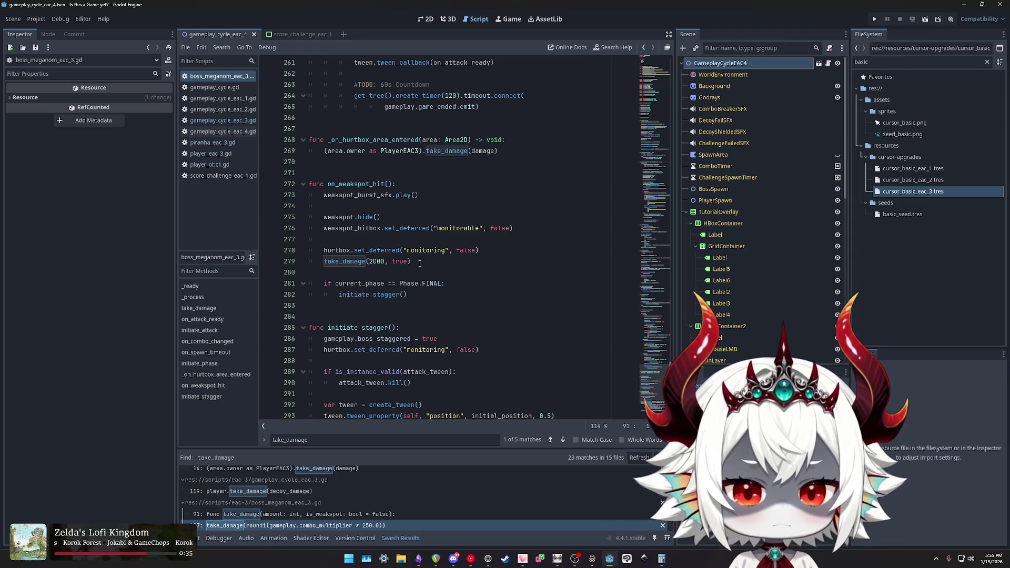
key("shift+Up")
key("shift+Up")
key("shift+Up")
key("shift+Home")
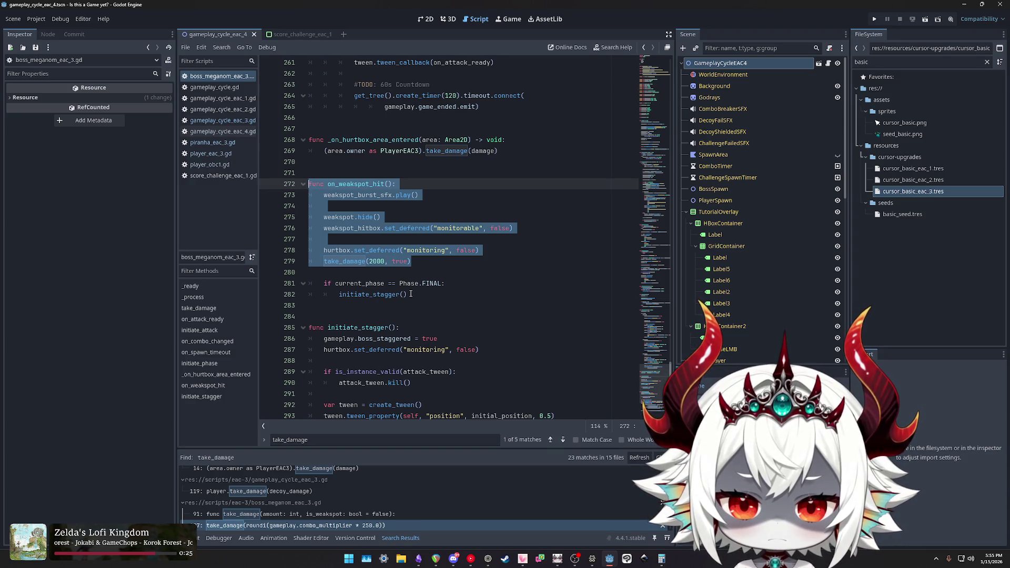
left_click(410, 294)
key("shift+Up")
key("shift+Up")
key("shift+Up")
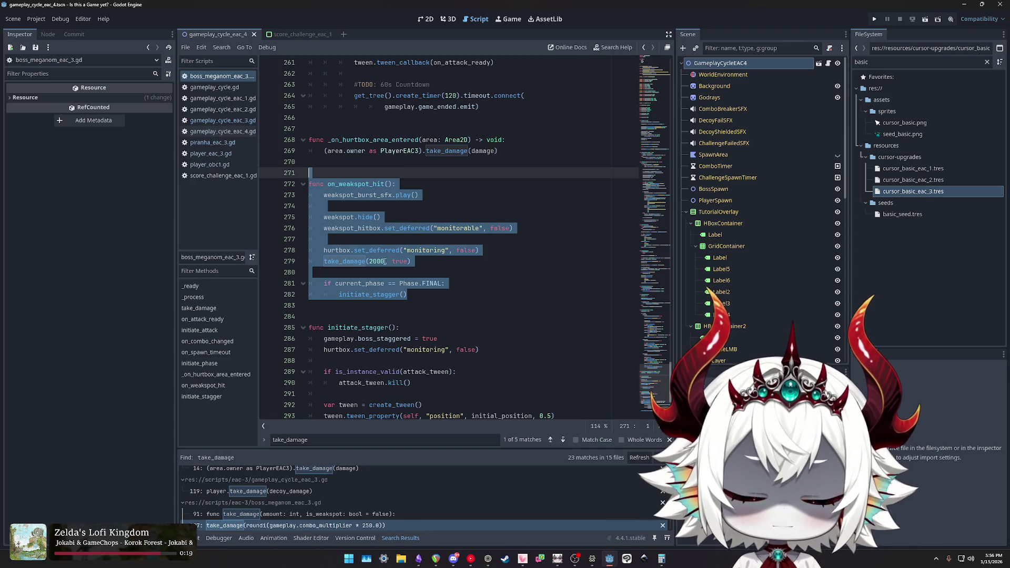
double_click(373, 261)
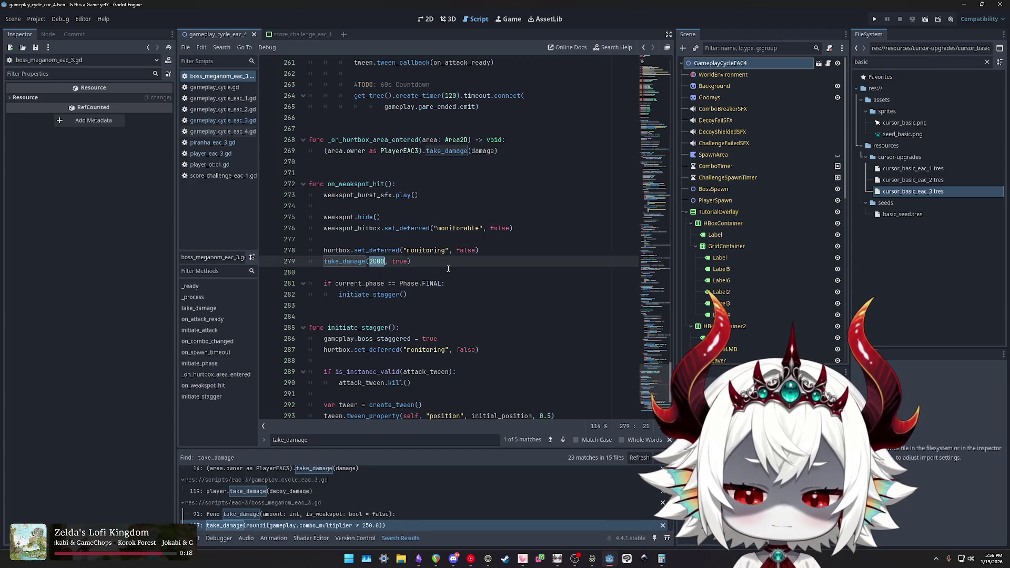
left_click_drag(412, 261, 292, 257)
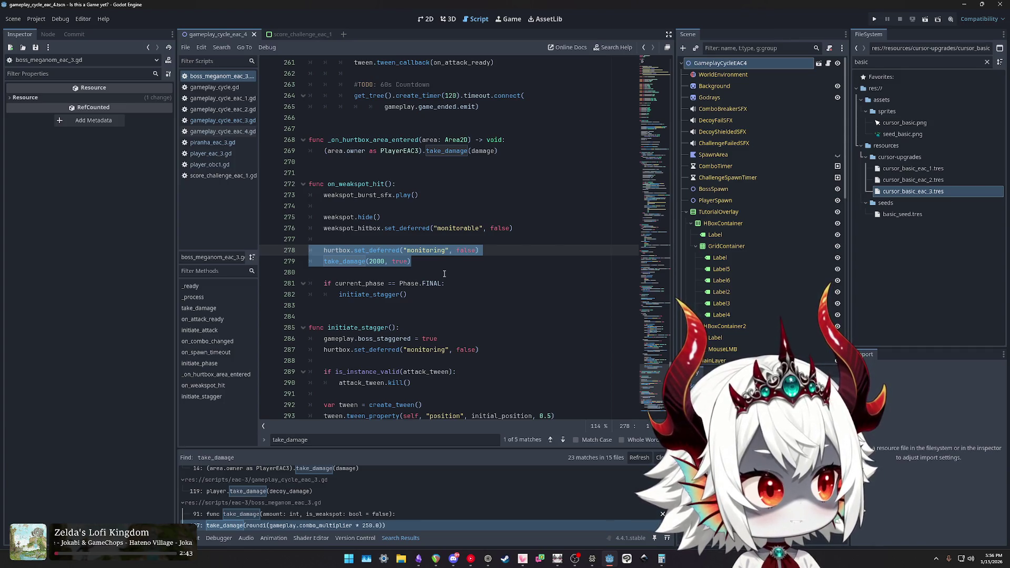
left_click_drag(425, 264, 311, 261)
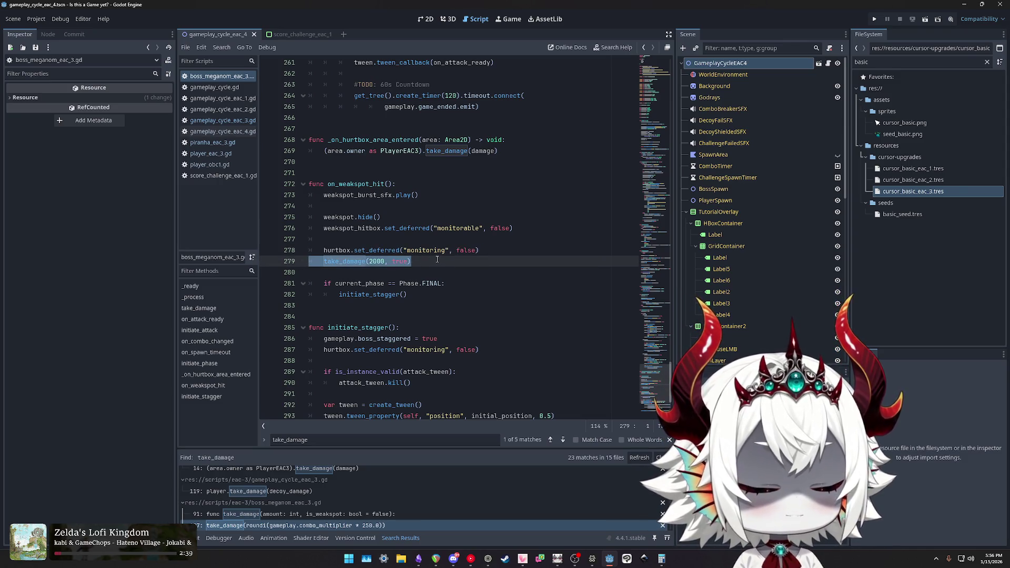
left_click(418, 559)
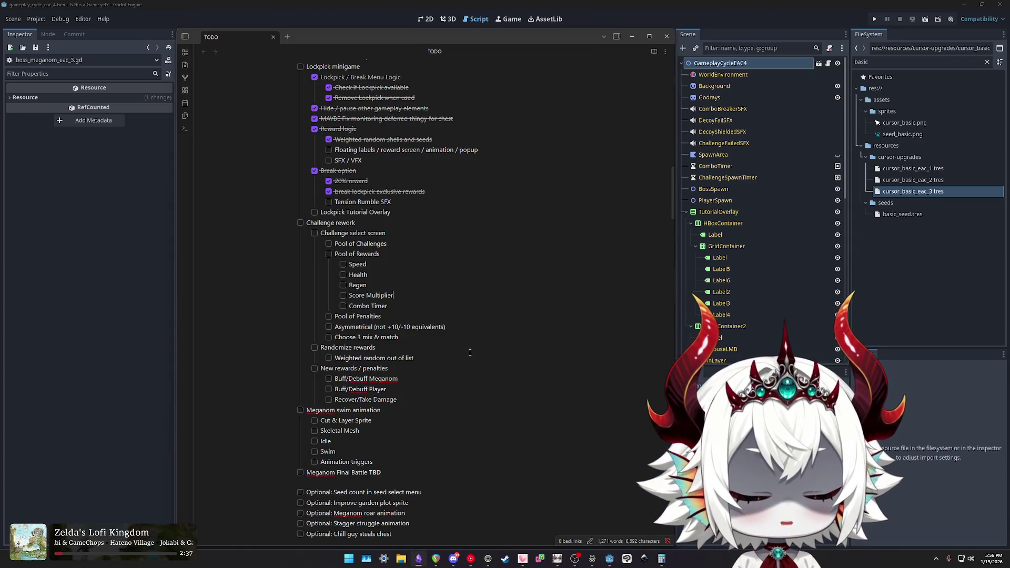
Search the TODO note for 'weak' and select the words 'slow down game time'.
key("ctrl+f")
type("weak")
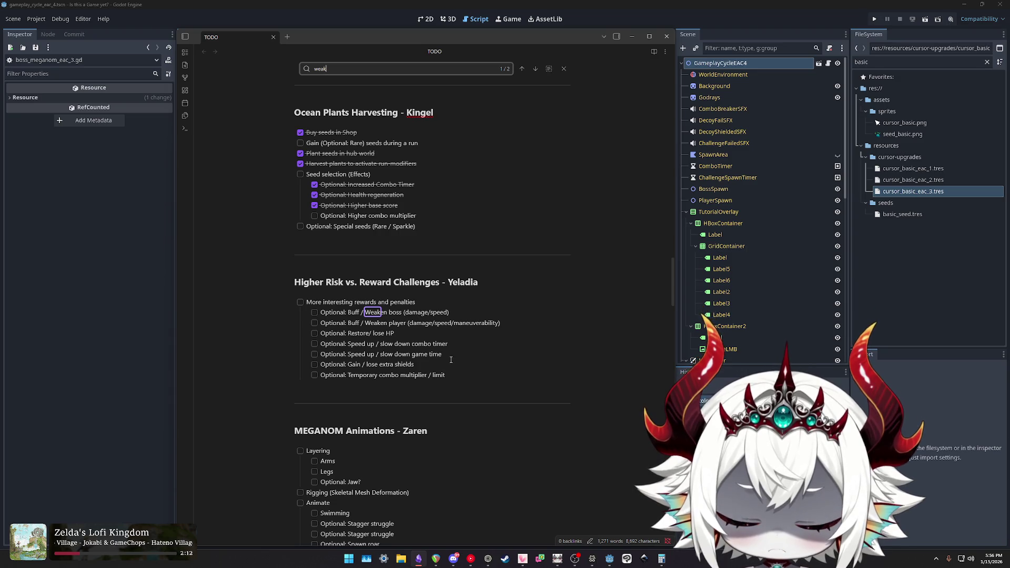
left_click(452, 359)
key("ctrl+shift+Left")
key("ctrl+shift+Left")
key("ctrl+shift+Left")
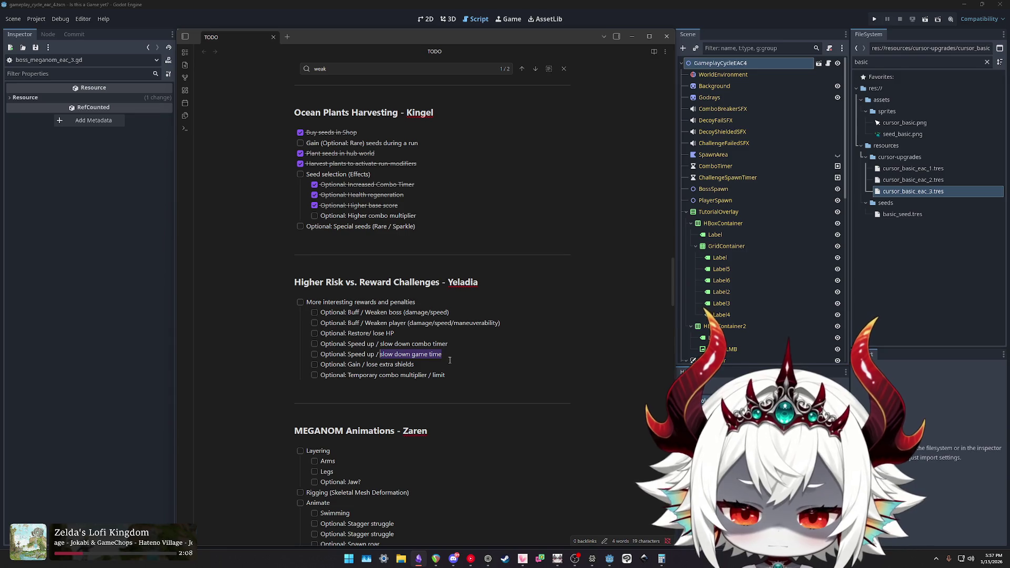
mouse_move(442, 354)
left_mouse_down()
mouse_move(383, 355)
mouse_move(440, 359)
left_mouse_up()
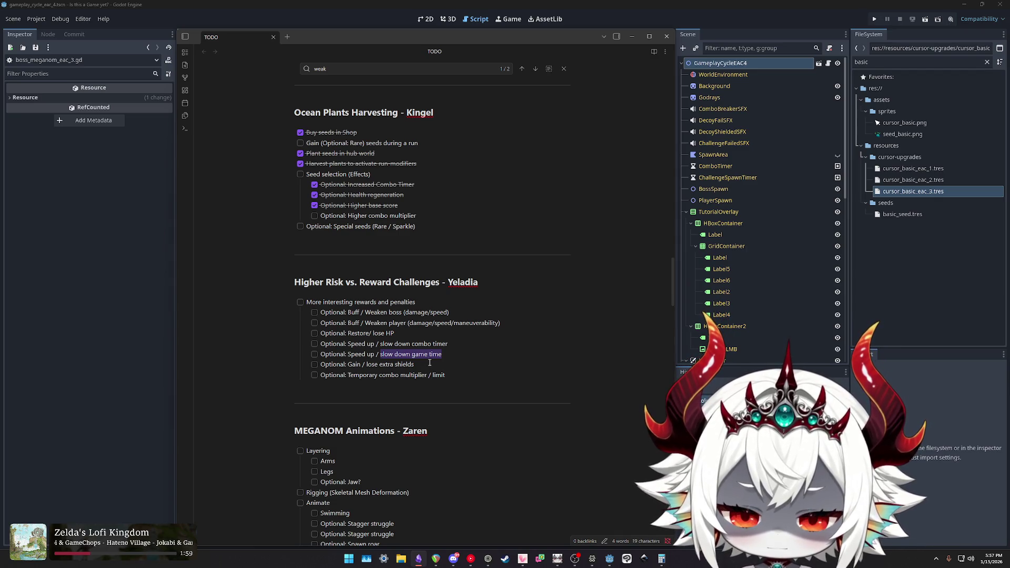
left_click(421, 364)
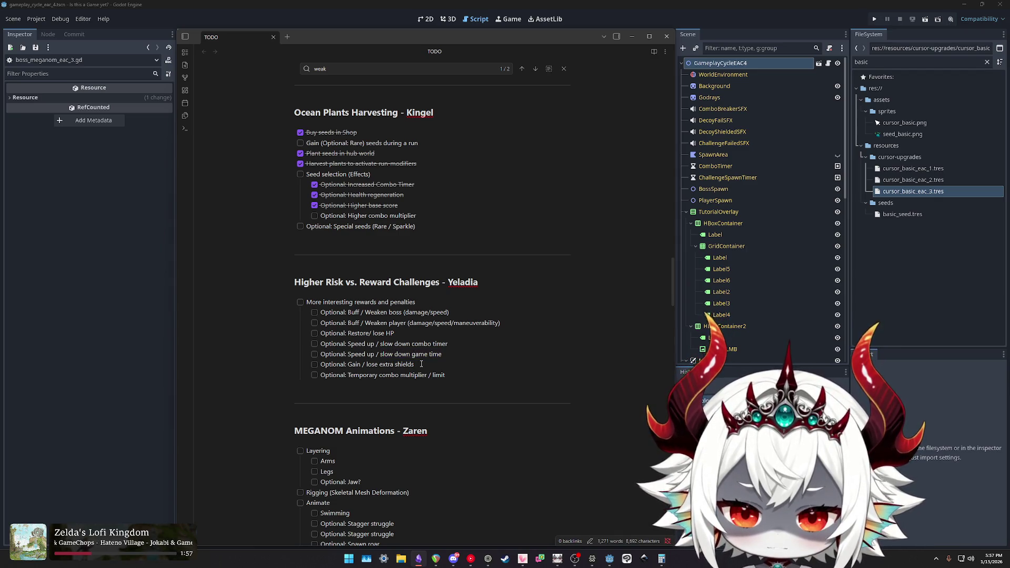
left_click_drag(449, 375, 349, 376)
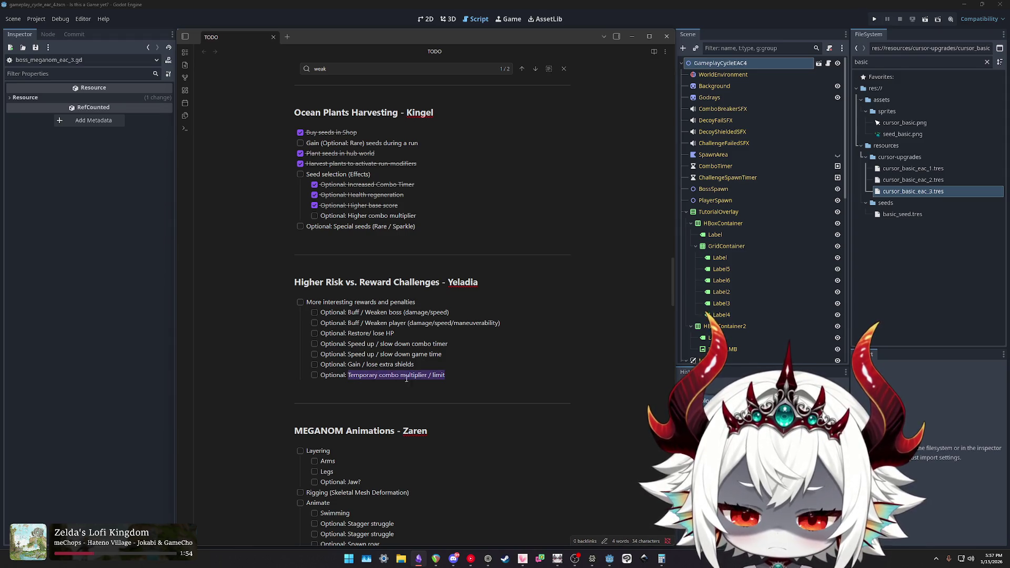
left_click_drag(446, 376, 351, 376)
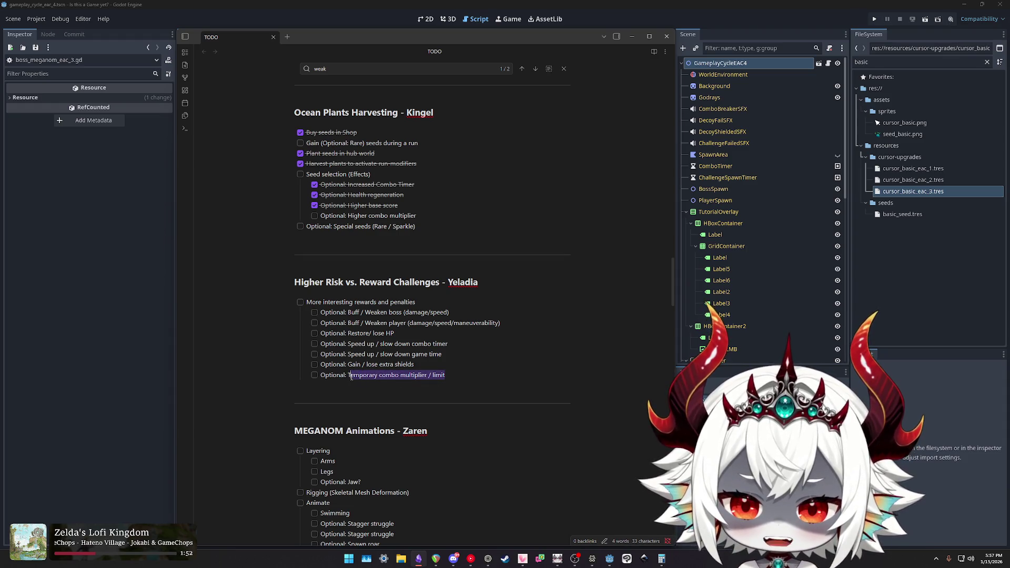
mouse_move(446, 376)
left_mouse_down()
mouse_move(348, 375)
mouse_move(280, 307)
left_mouse_up()
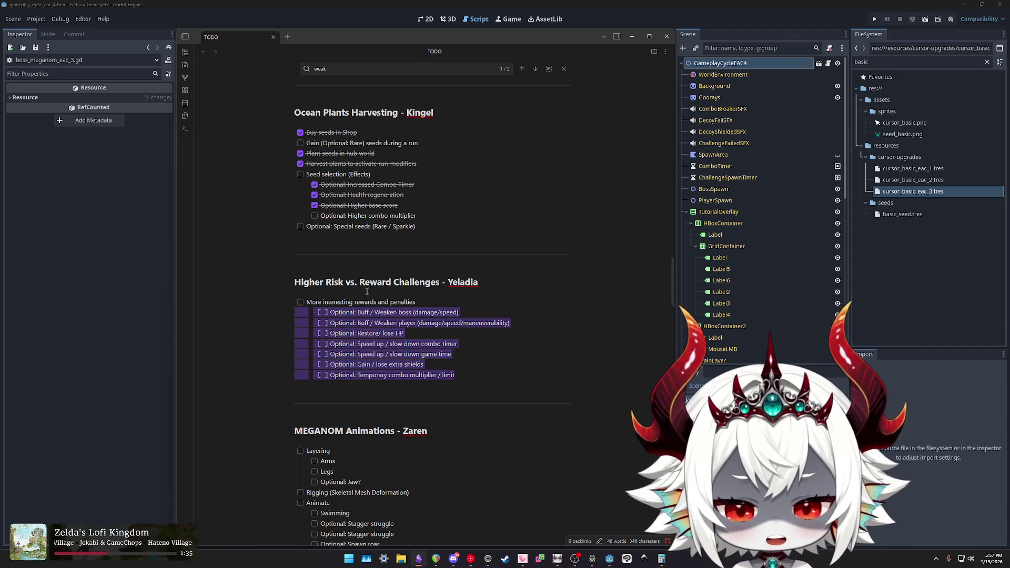
Select the Bullet hell / beam attacks line and the MEGANOM Final Phase list.
scroll(366, 288, "up", 20)
scroll(409, 334, "down", 20)
scroll(397, 319, "down", 1)
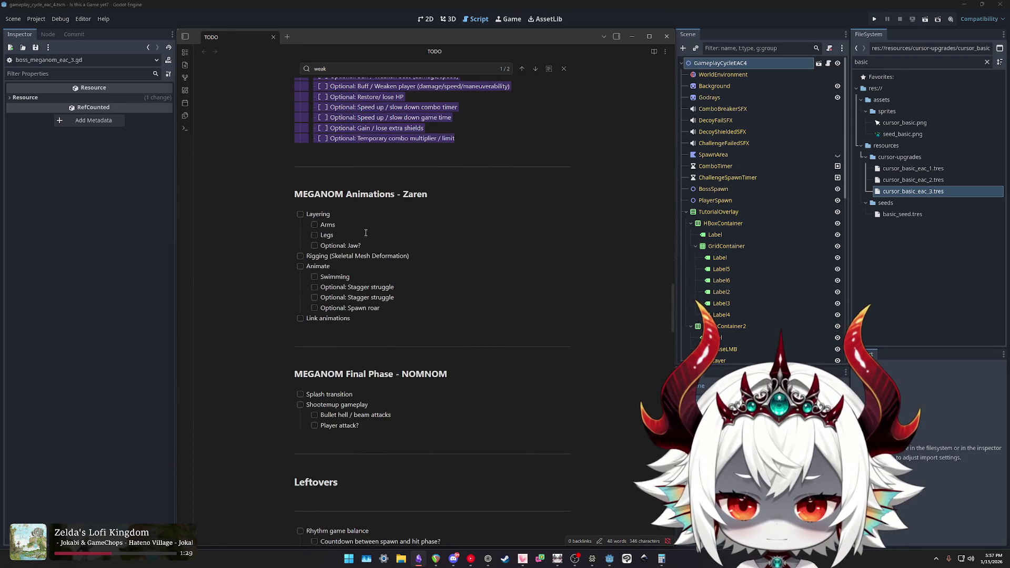
scroll(402, 341, "down", 5)
triple_click(391, 258)
key("ctrl+a")
key("ctrl+a")
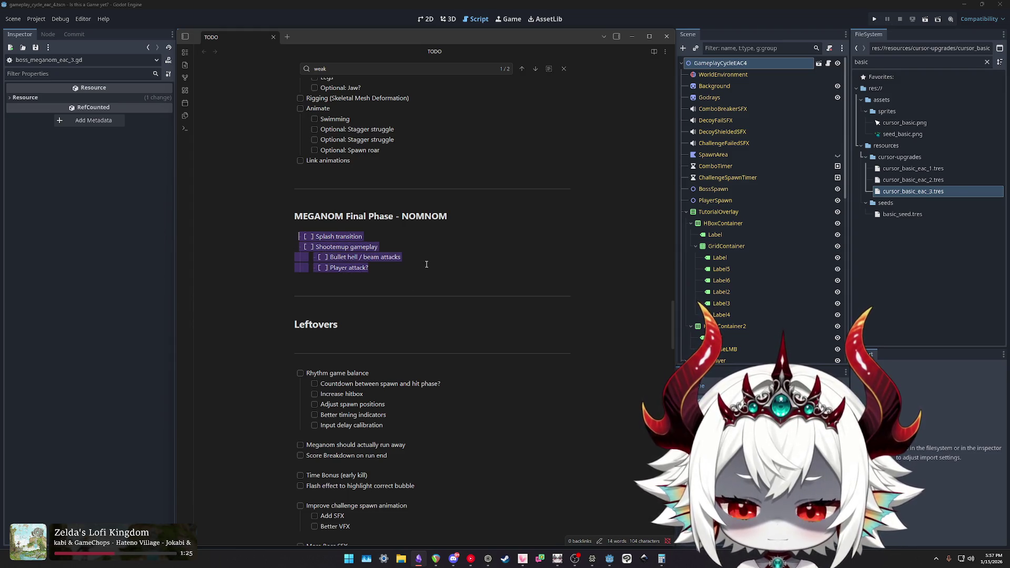
left_click(375, 239)
key("Up")
key("Up")
scroll(411, 276, "down", 4)
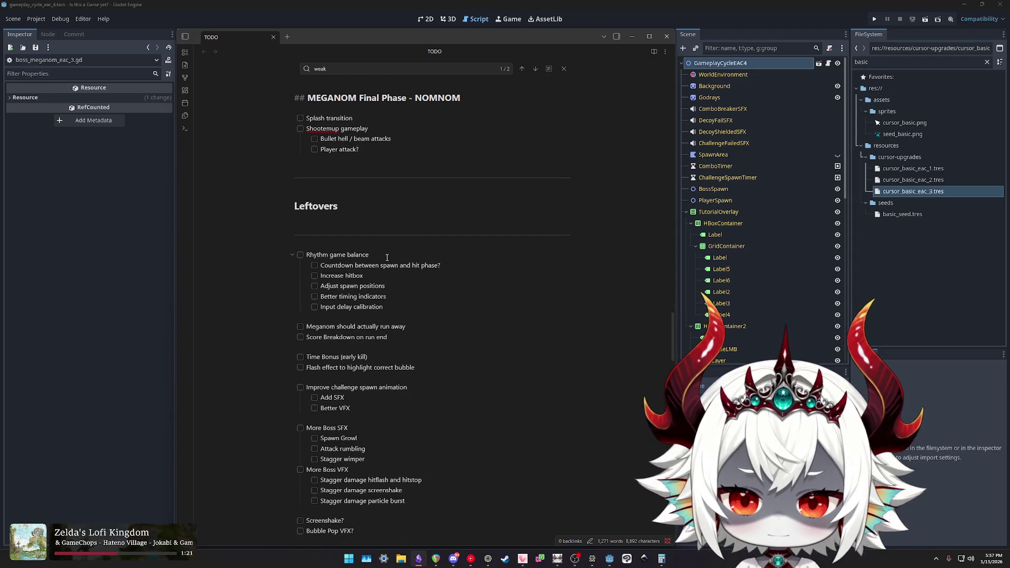
scroll(388, 258, "down", 3)
Select Leftovers tasks: Meganom run away, Score Breakdown, Time Bonus (early kill), Flash effect.
triple_click(419, 248)
triple_click(390, 258)
left_click_drag(385, 277, 313, 277)
left_click_drag(428, 288, 309, 288)
left_click_drag(377, 278, 277, 274)
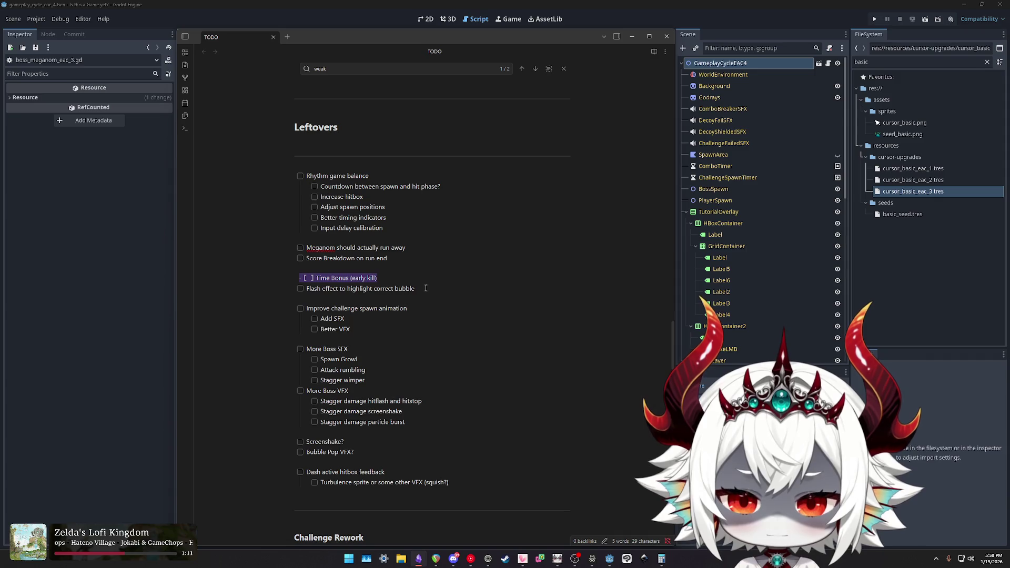
triple_click(339, 279)
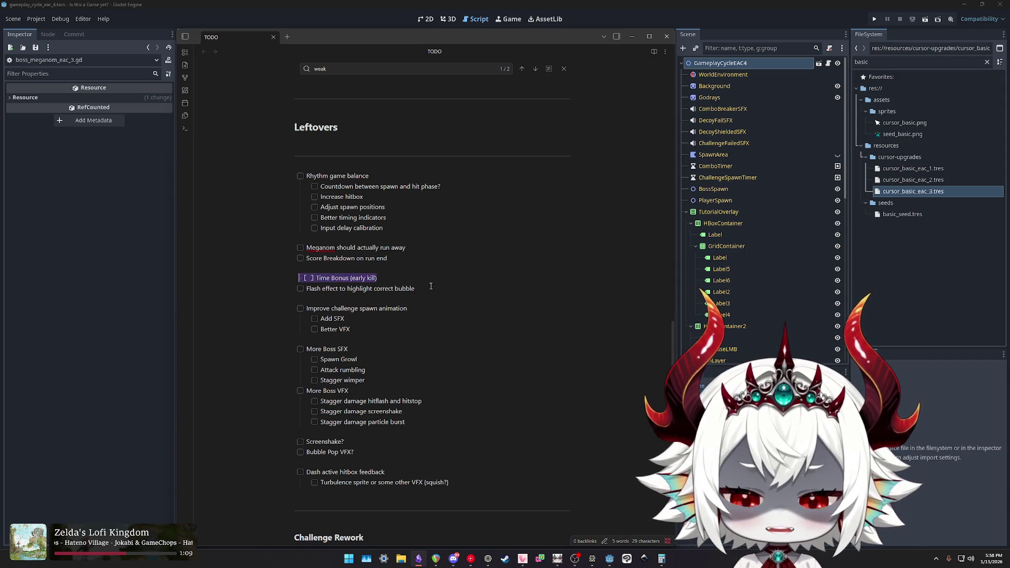
triple_click(392, 278)
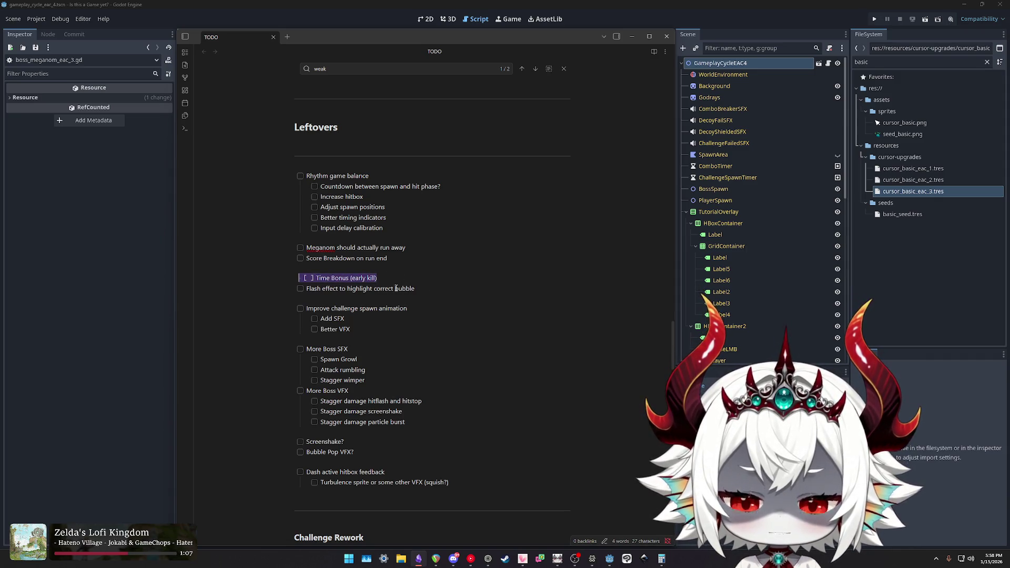
left_click(423, 288)
left_click_drag(424, 288, 302, 278)
left_click(400, 279)
triple_click(425, 290)
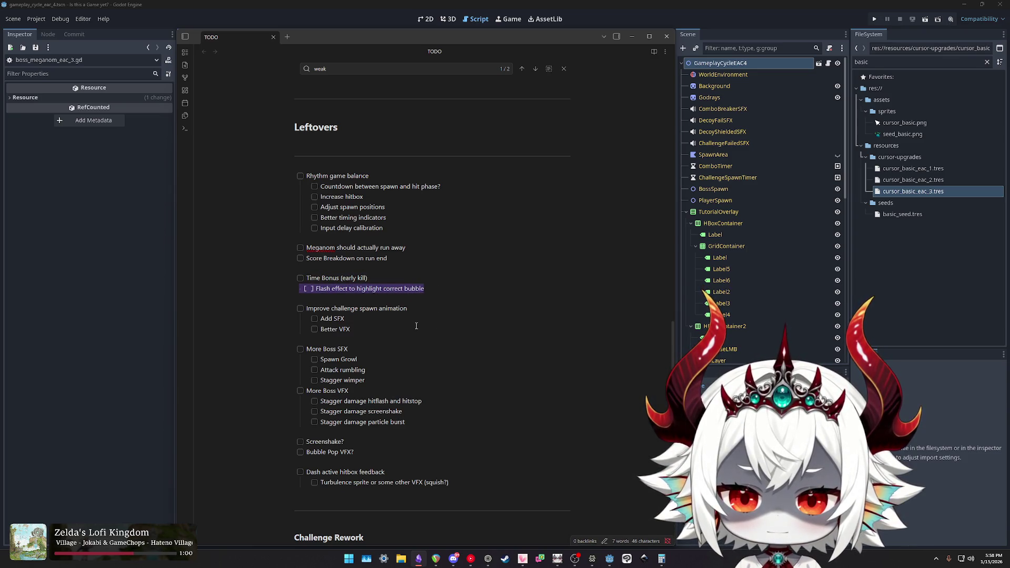
Scroll down to the Challenge Rework and New Challenges checklists.
scroll(400, 320, "down", 3)
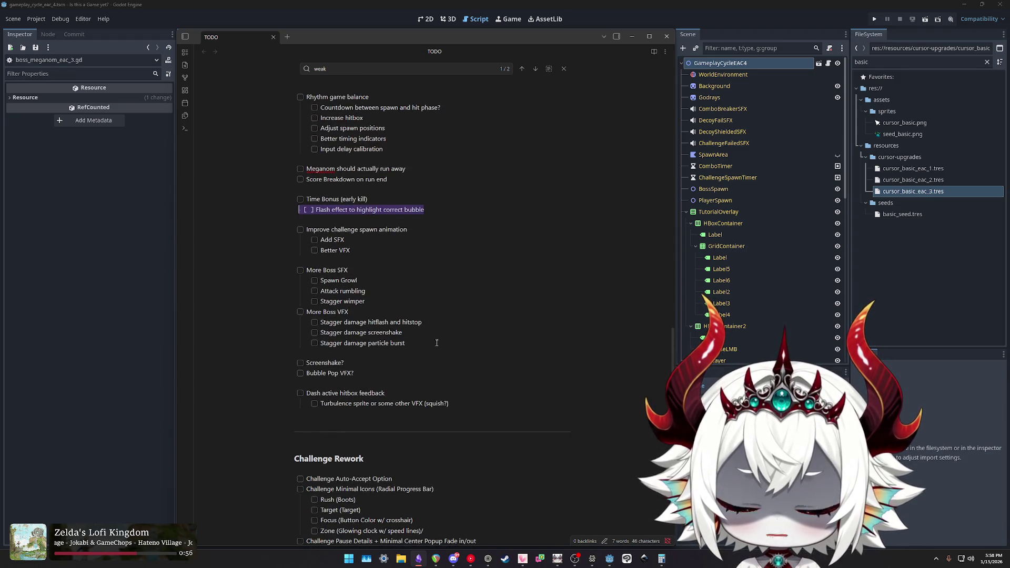
scroll(437, 343, "down", 3)
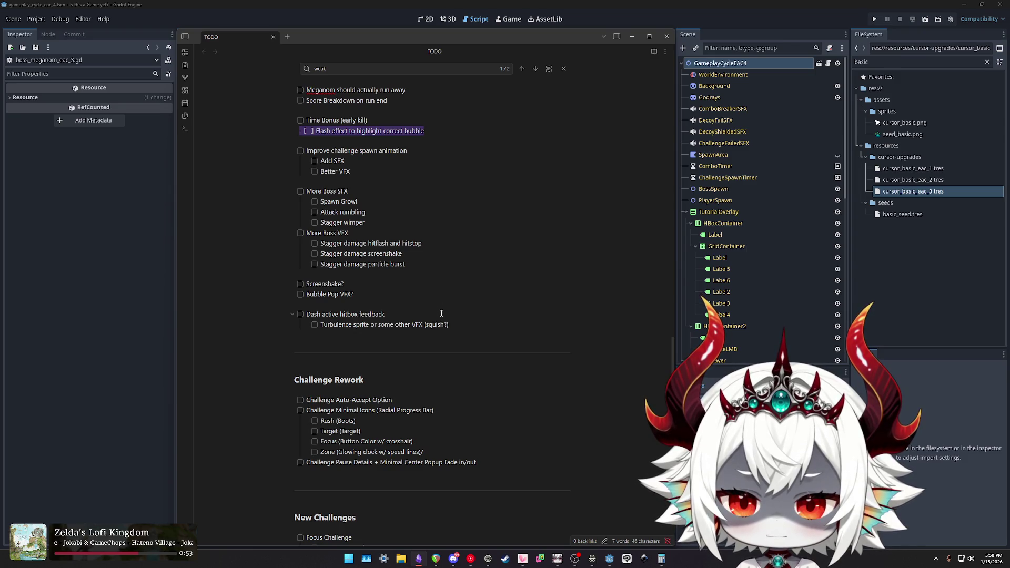
scroll(469, 322, "down", 4)
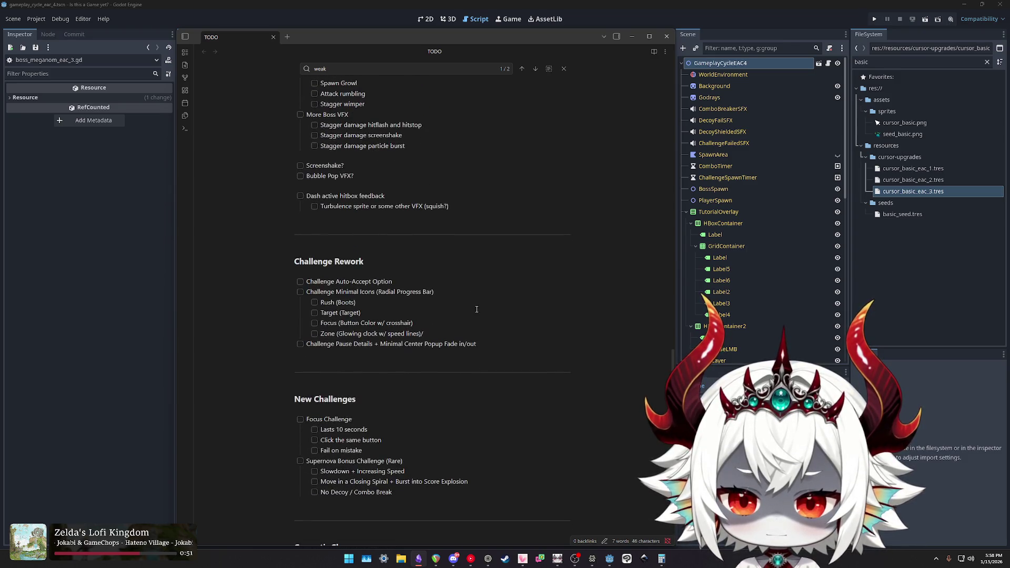
Select the Challenge Auto-Accept Option and Challenge Minimal Icons task lines.
triple_click(412, 283)
left_click_drag(443, 292, 298, 292)
left_click_drag(485, 343, 271, 343)
Scroll to Game Feel & Polish and select its first items.
scroll(474, 294, "down", 5)
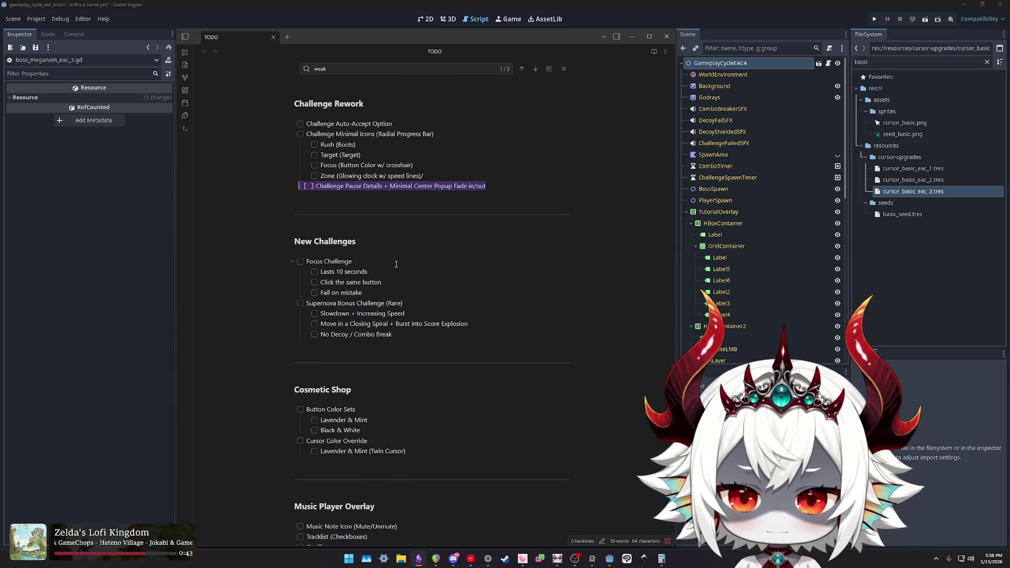
scroll(408, 258, "down", 3)
scroll(424, 259, "down", 3)
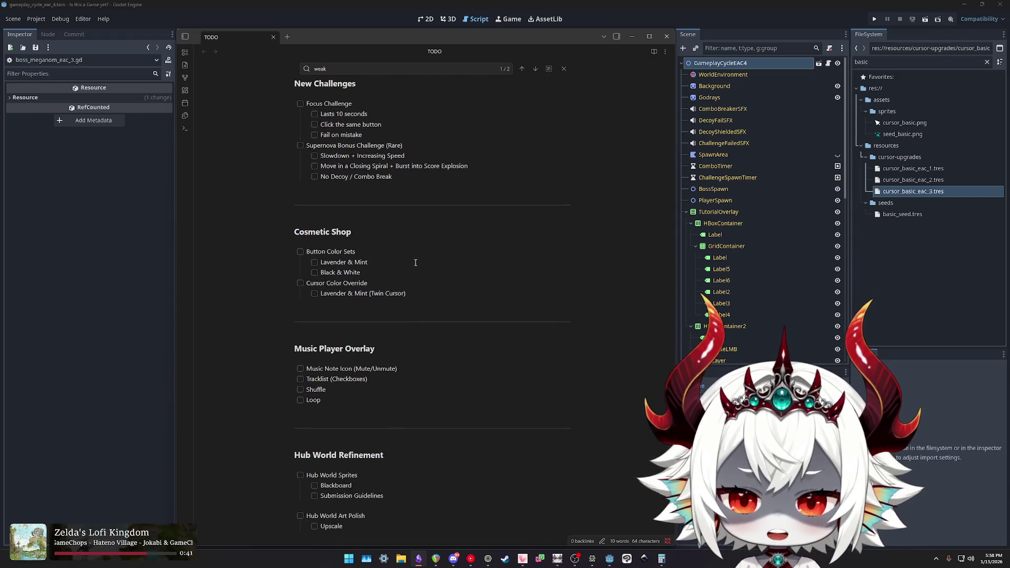
scroll(419, 282, "down", 5)
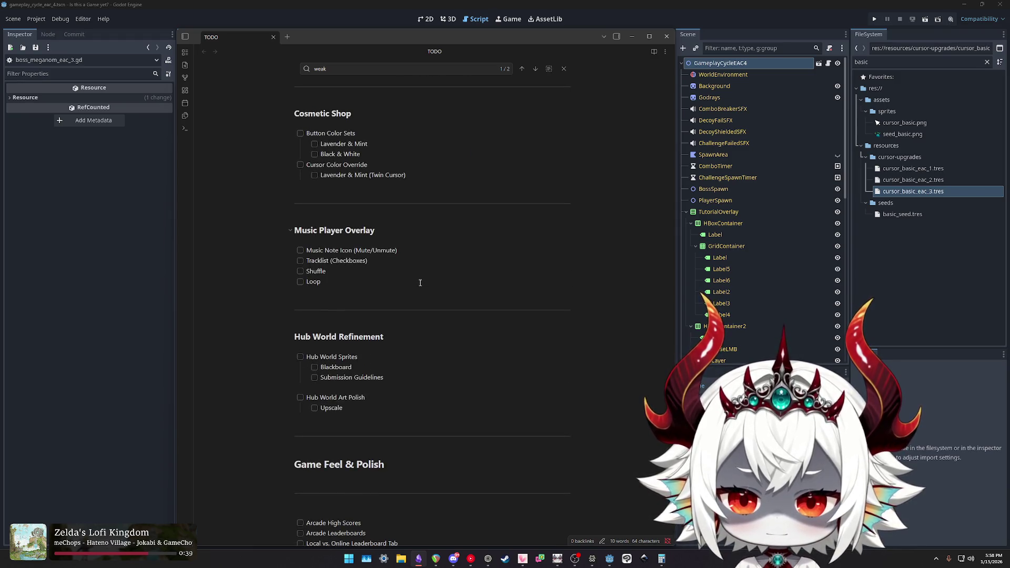
scroll(419, 282, "down", 5)
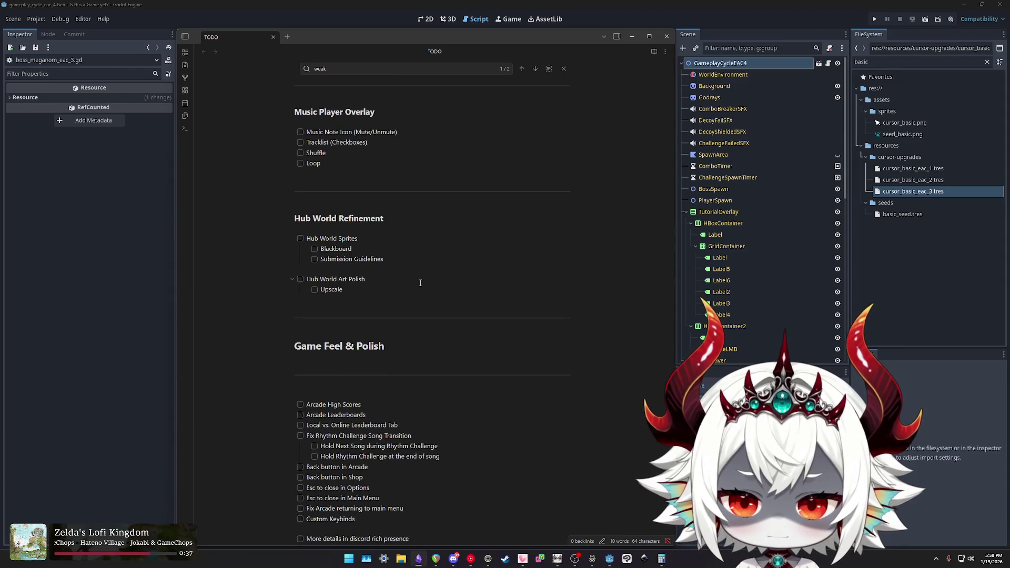
scroll(419, 283, "down", 10)
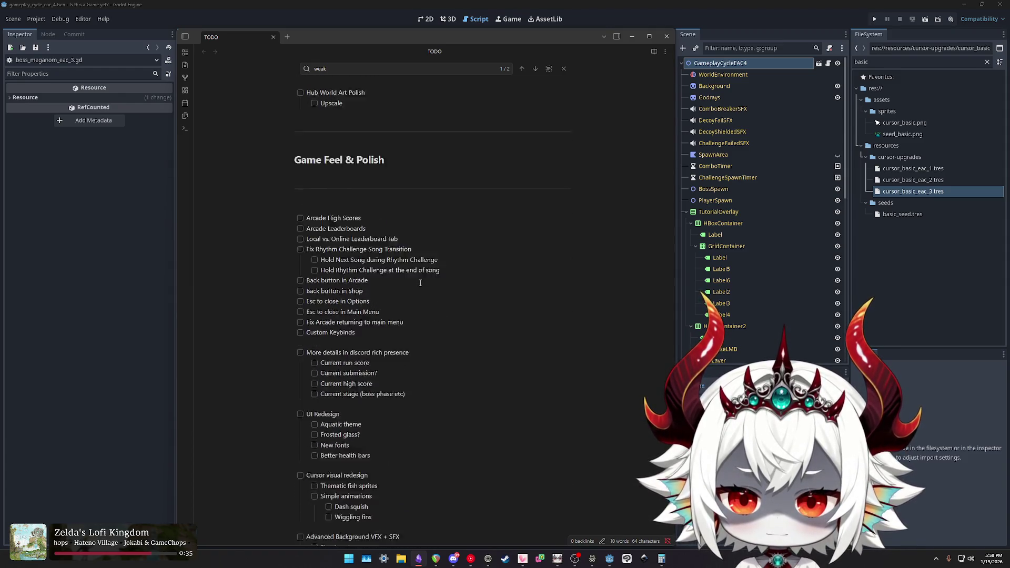
mouse_move(363, 167)
left_mouse_down()
mouse_move(306, 167)
mouse_move(311, 177)
left_mouse_up()
left_click_drag(398, 188, 354, 188)
left_click(440, 199)
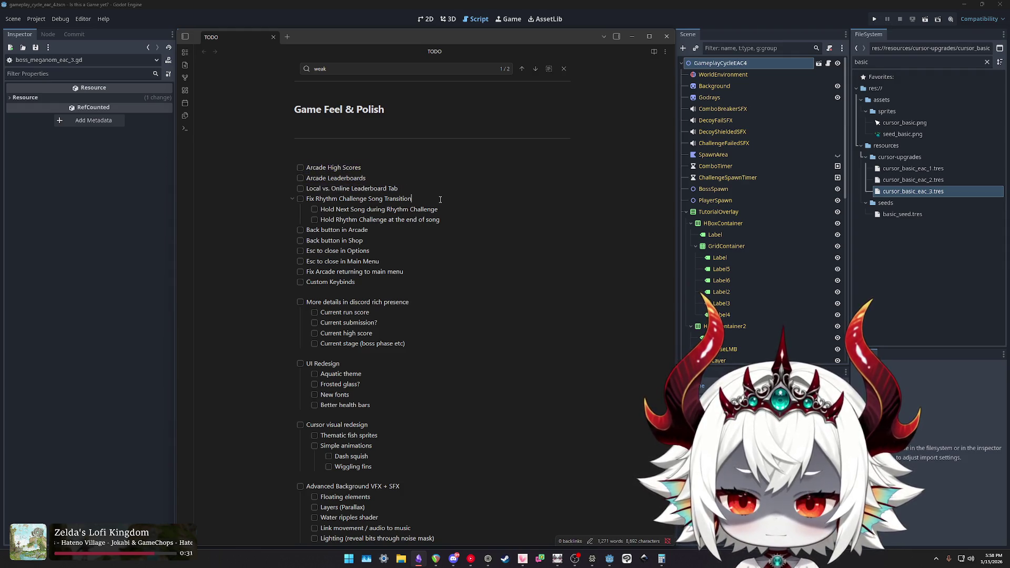
Scroll to Leftovers, showing the Rhythm game balance task's five sub-items and More Boss SFX.
scroll(380, 233, "down", 2)
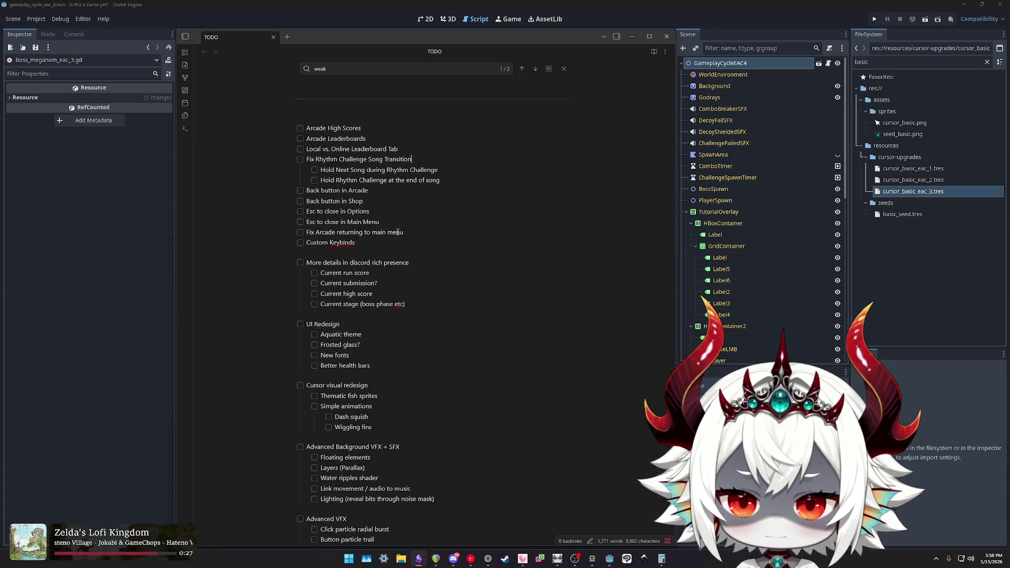
scroll(410, 249, "down", 2)
scroll(410, 249, "down", 2)
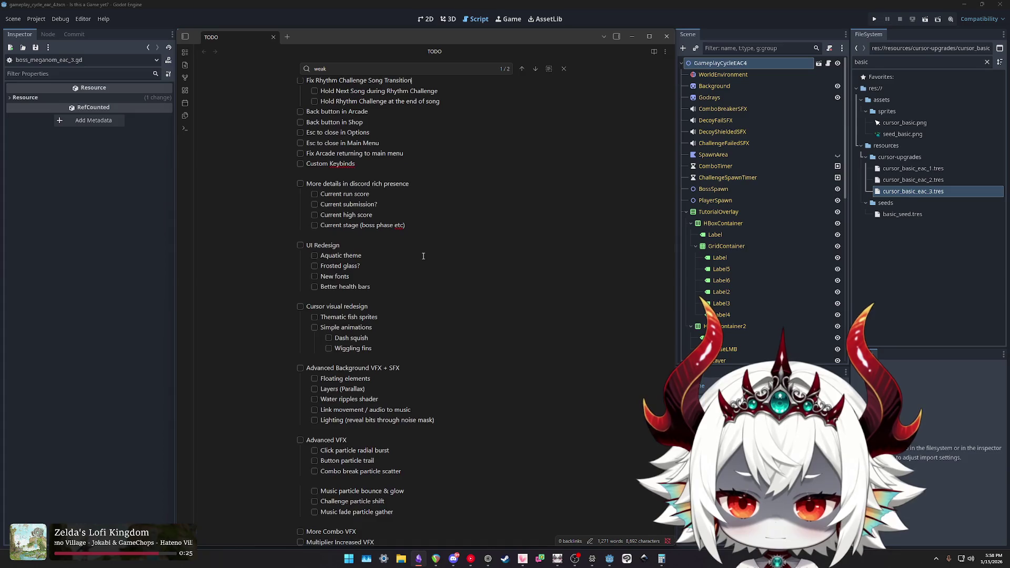
scroll(416, 254, "down", 4)
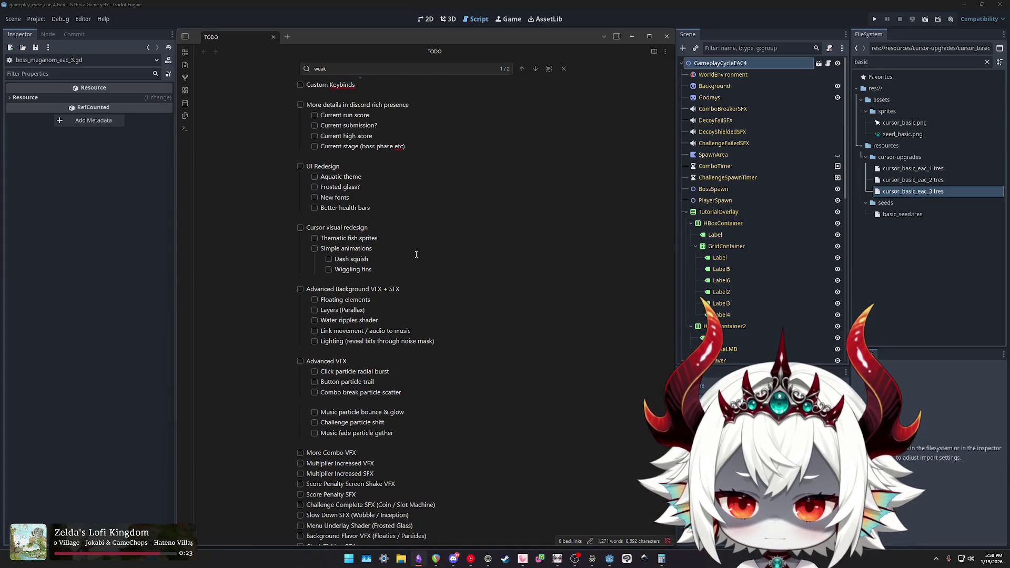
scroll(416, 254, "down", 2)
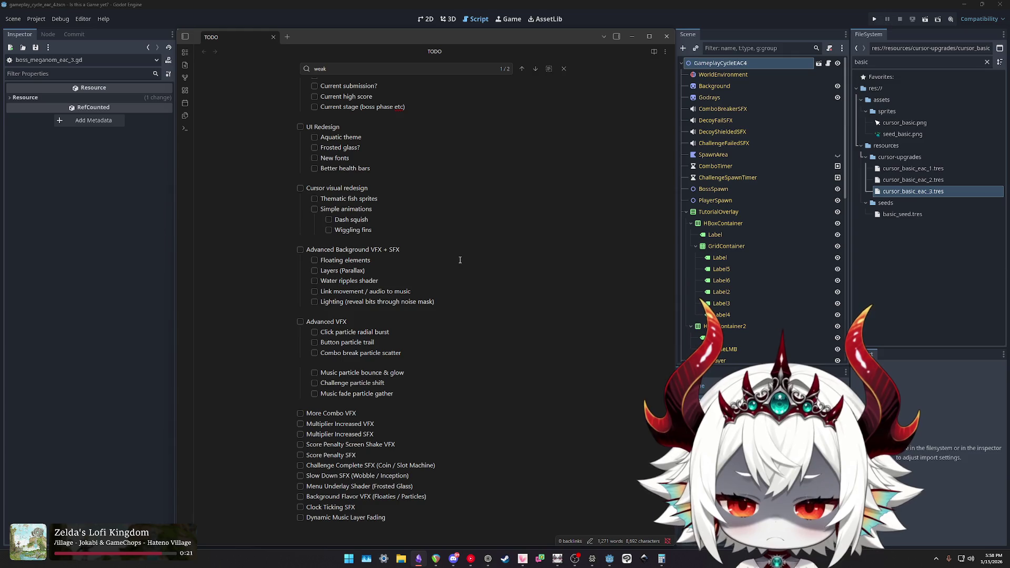
scroll(458, 262, "down", 4)
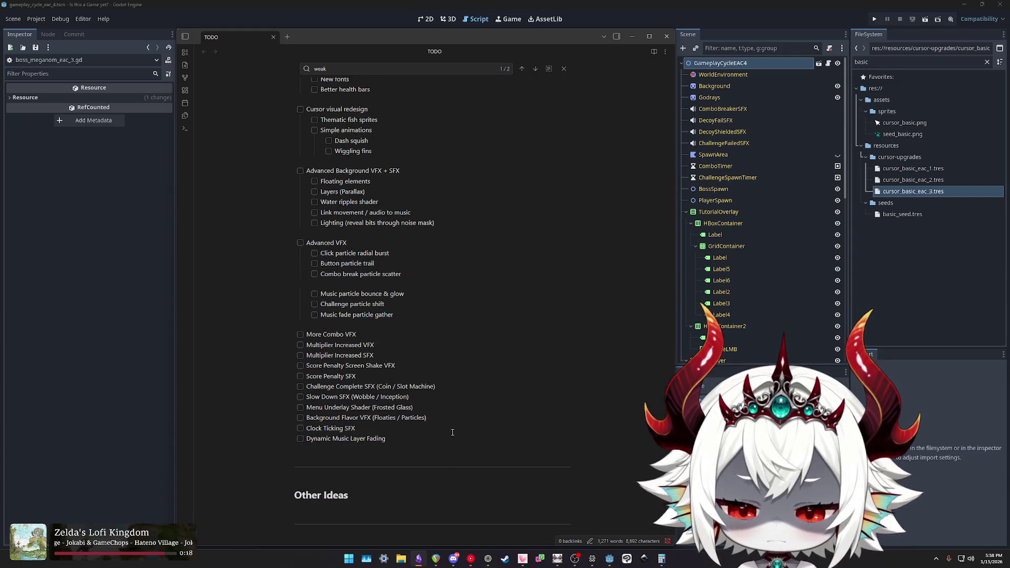
scroll(438, 437, "down", 1)
scroll(438, 437, "down", 8)
scroll(438, 437, "down", 3)
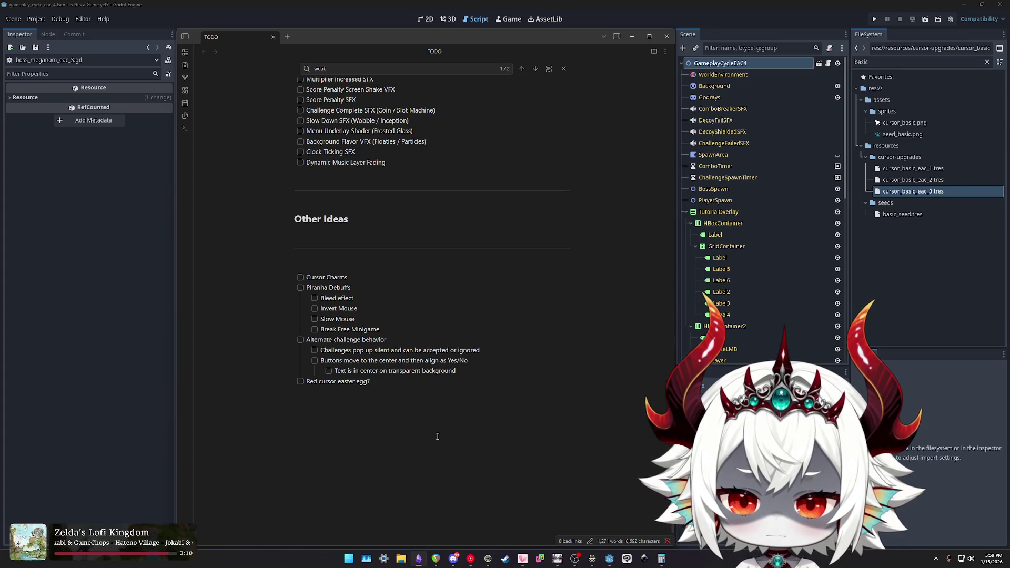
scroll(437, 436, "up", 20)
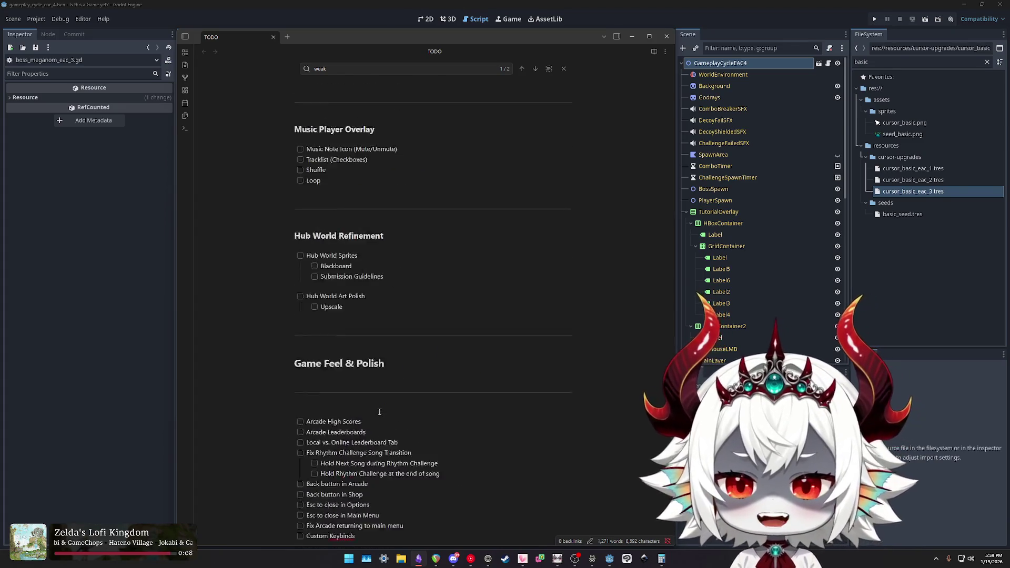
scroll(373, 410, "down", 10)
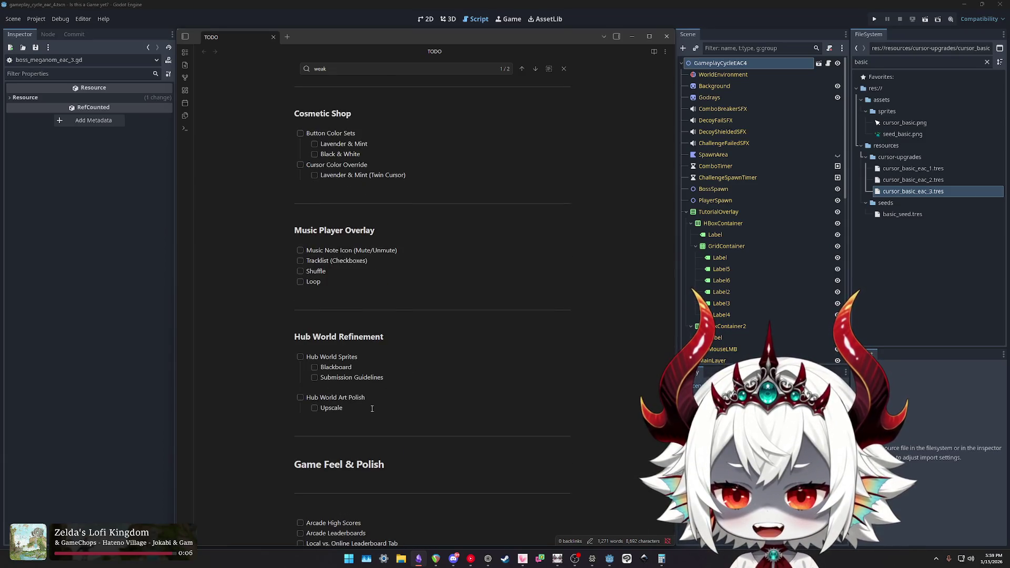
scroll(372, 408, "up", 20)
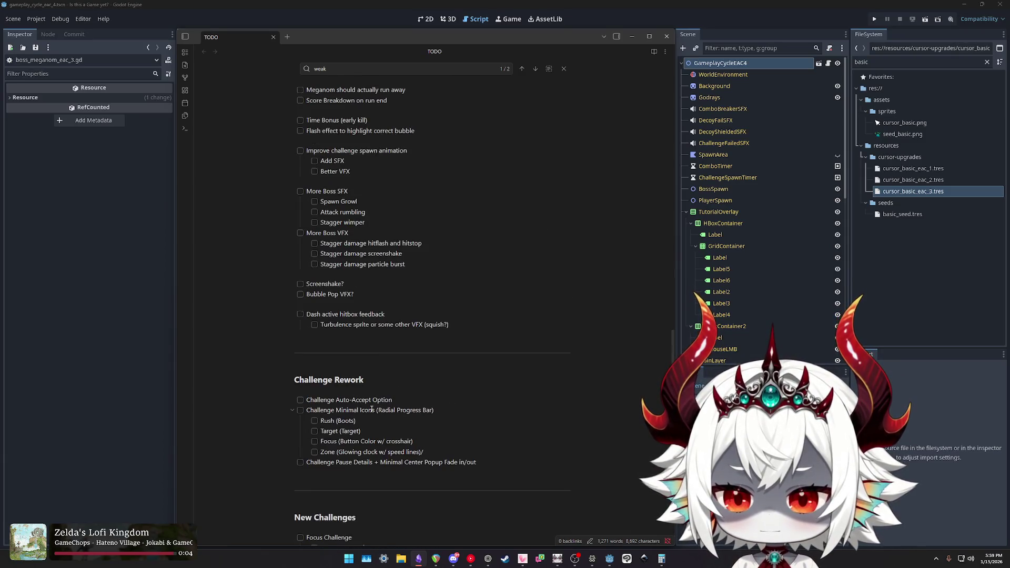
scroll(372, 408, "up", 10)
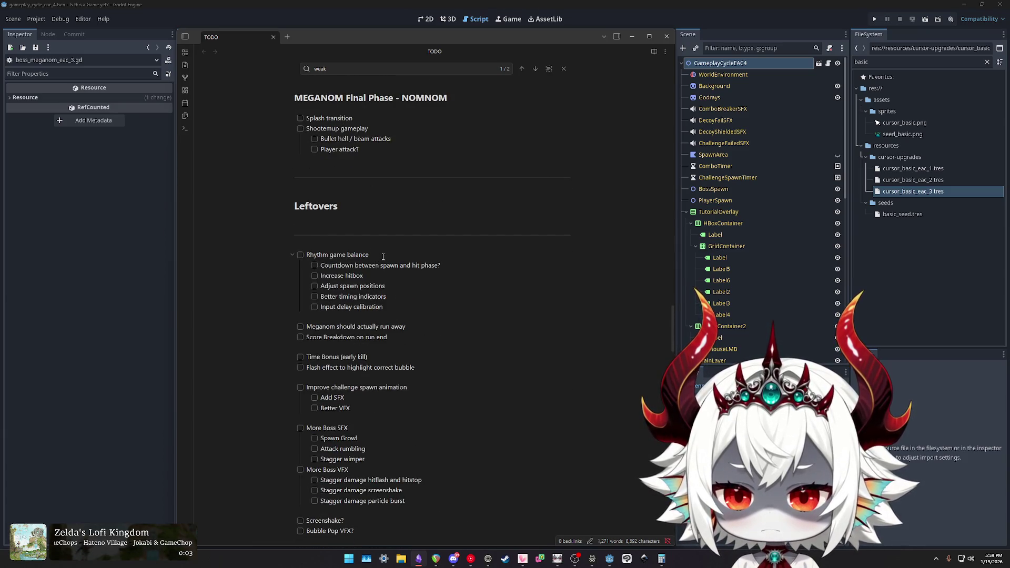
Add a 'Weakspot gives score' checklist item to the Leftovers list in the TODO note.
left_click(383, 257)
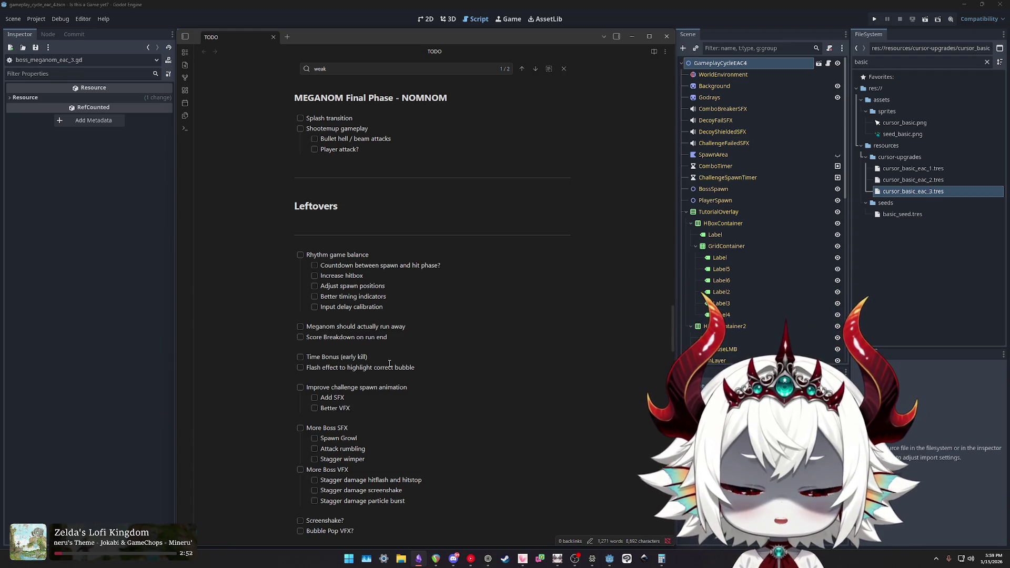
type(" / We")
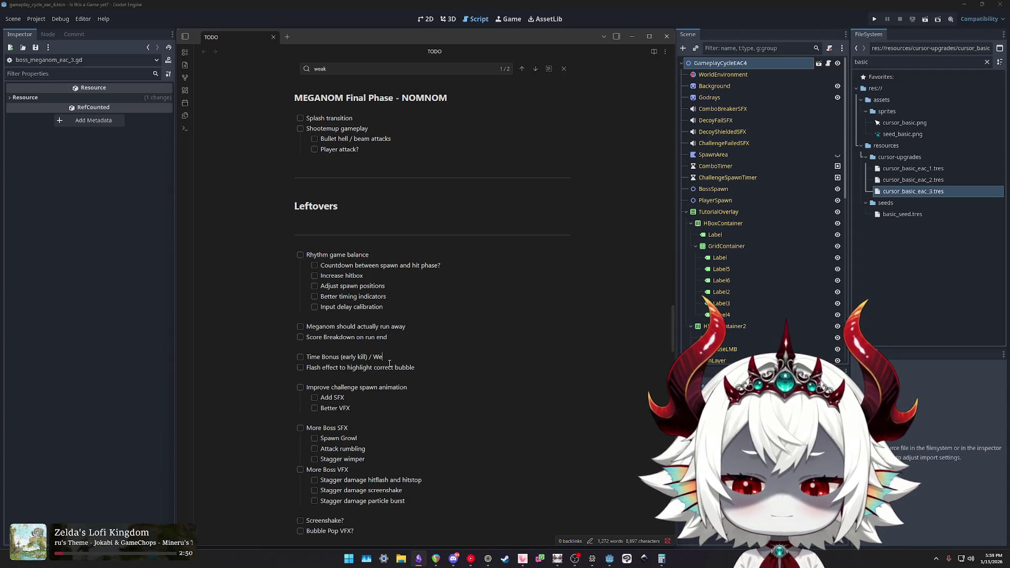
type("akspot scoe")
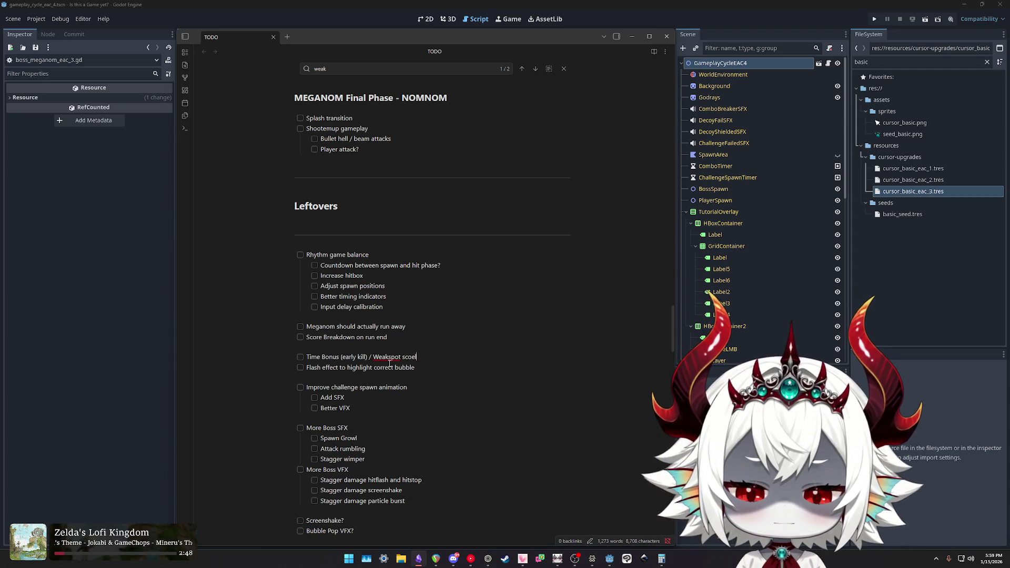
key("BackSpace")
type("re?")
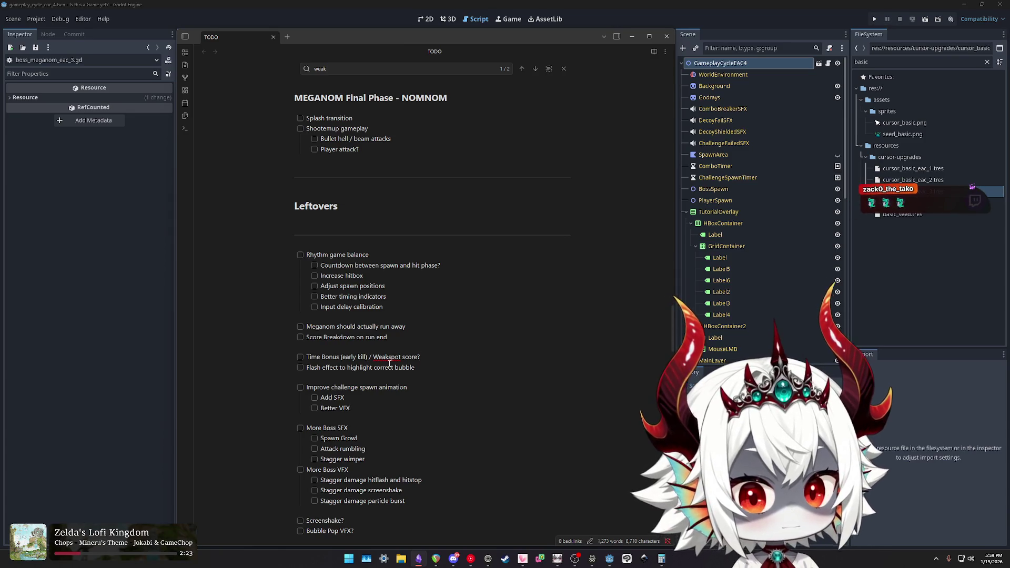
key("Return")
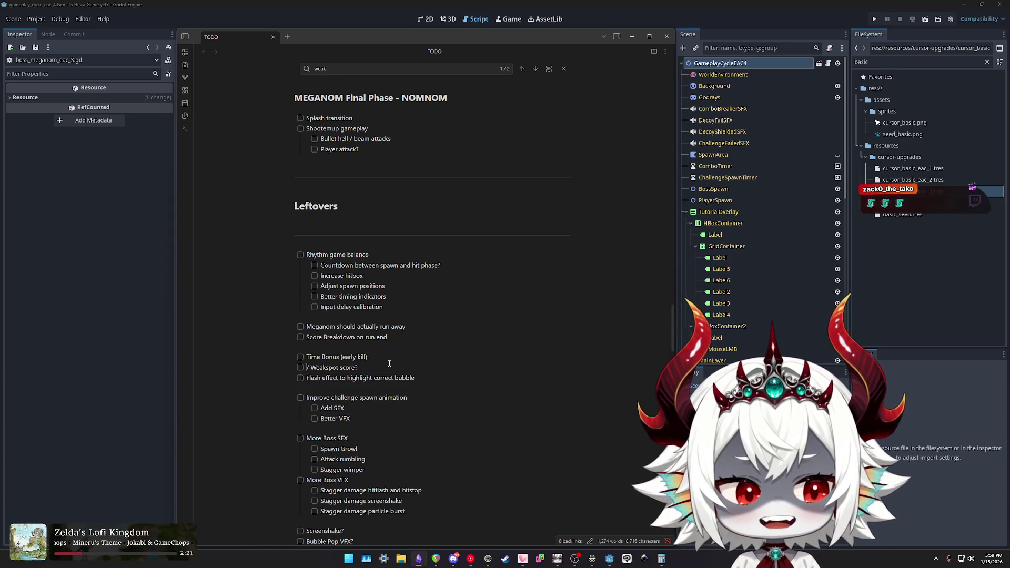
key("Delete")
key("Delete")
key("End")
key("BackSpace")
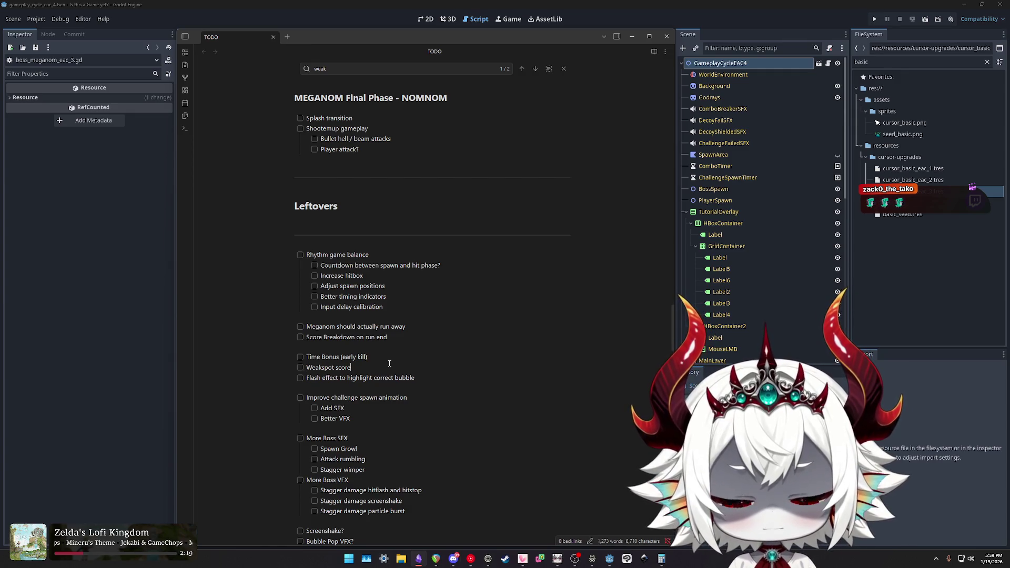
key("BackSpace")
key("BackSpace")
key("BackSpace")
type("gives score")
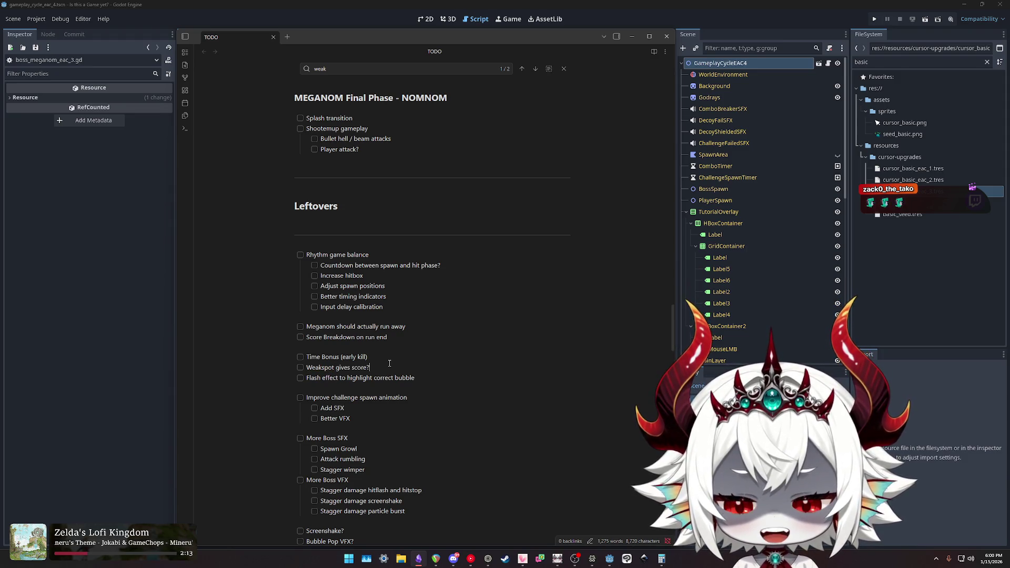
Add the indented sub-item 'Multiplied by combo (worth doing)' and rename the parent 'Boss Weakspot Rework'.
key("Return")
key("Tab")
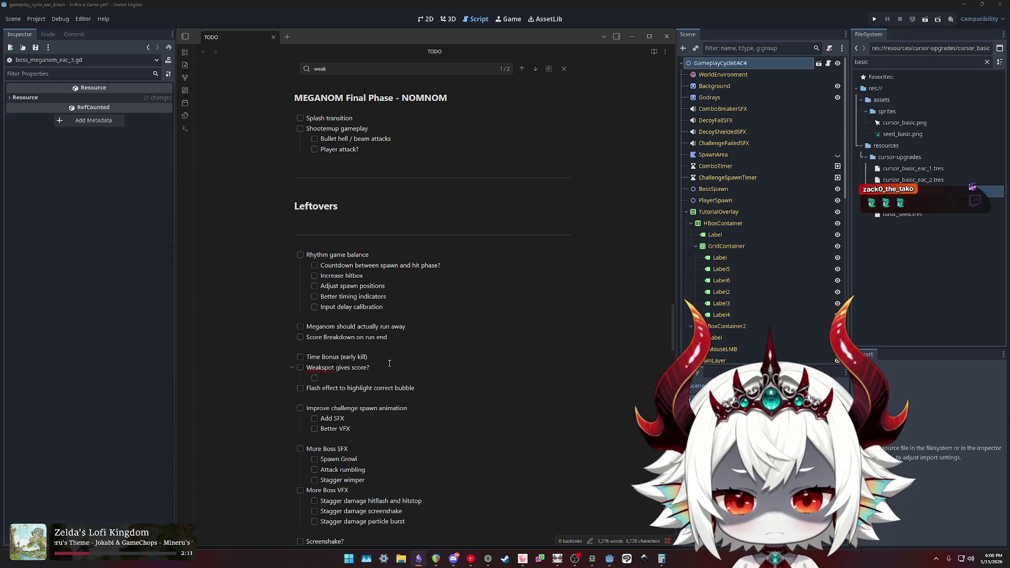
type("Multiplied by combo (")
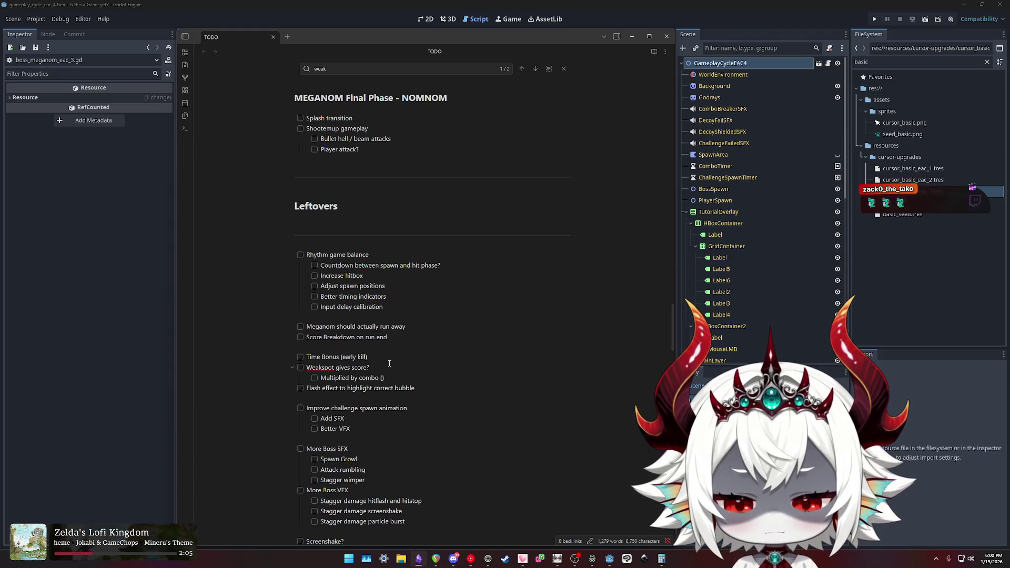
type("worth doing")
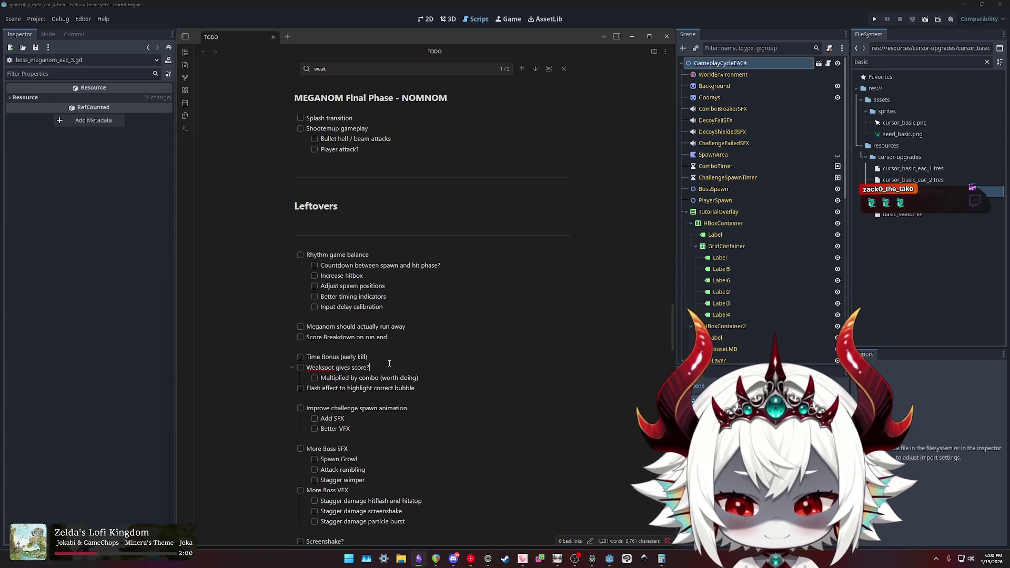
left_click(389, 364, "shift")
key("Home")
type("Boss")
key("shift+End")
type("Rework")
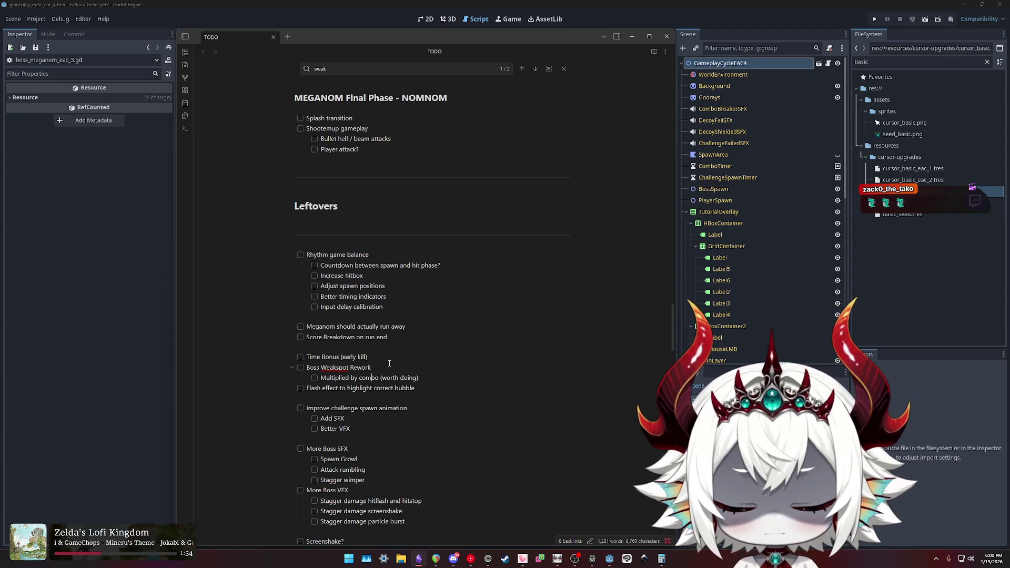
Add the sub-item 'Give Score based on damage multiplied combo' under Boss Weakspot Rework.
key("Return")
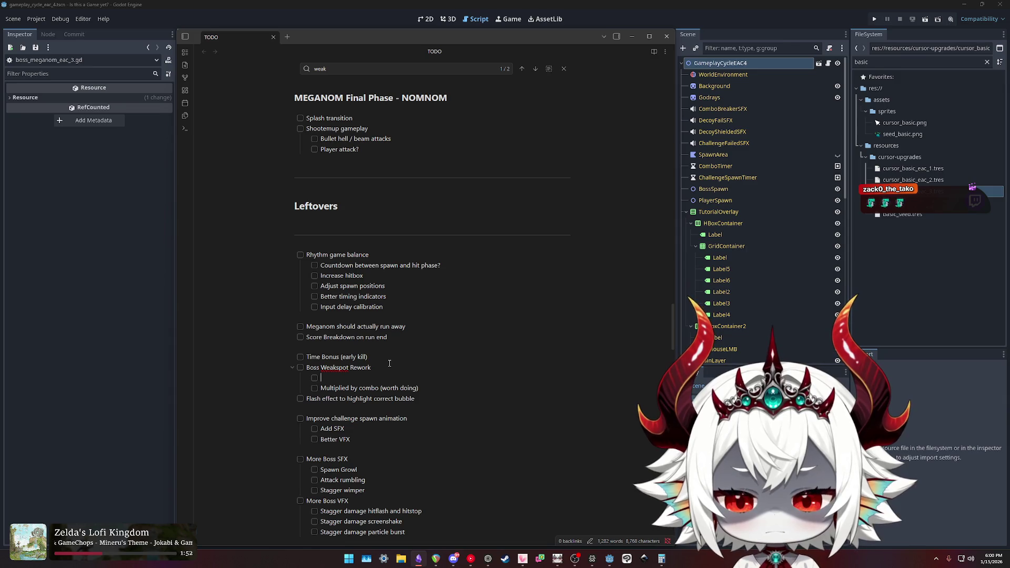
type("Give Score ")
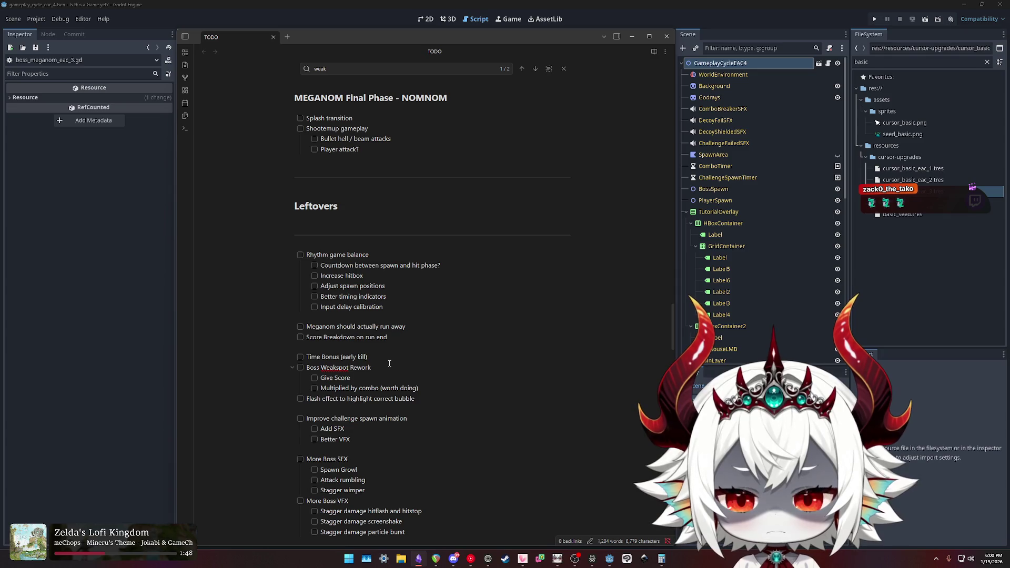
type("based on d")
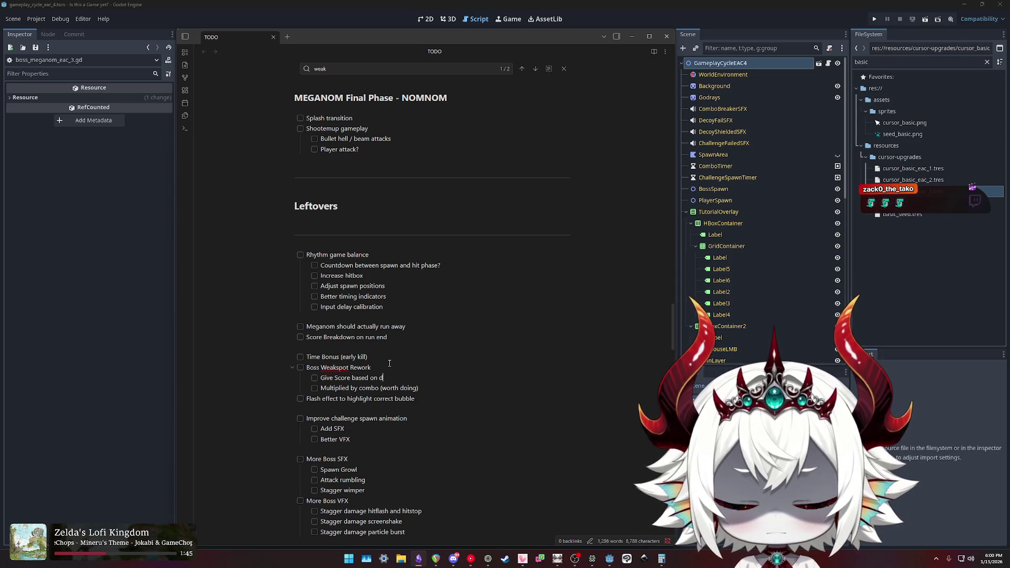
type("amage")
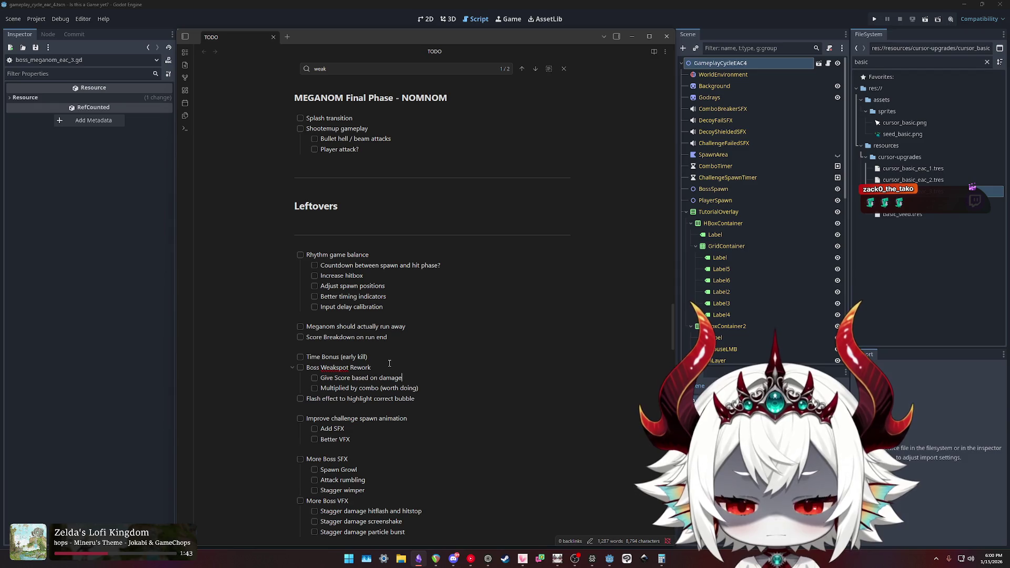
type(" * combo")
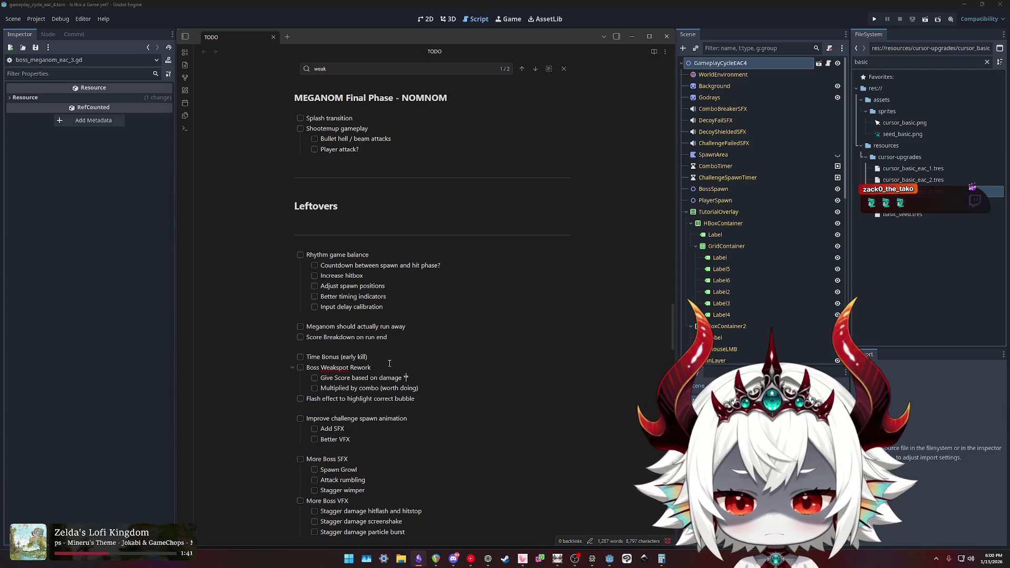
key("BackSpace")
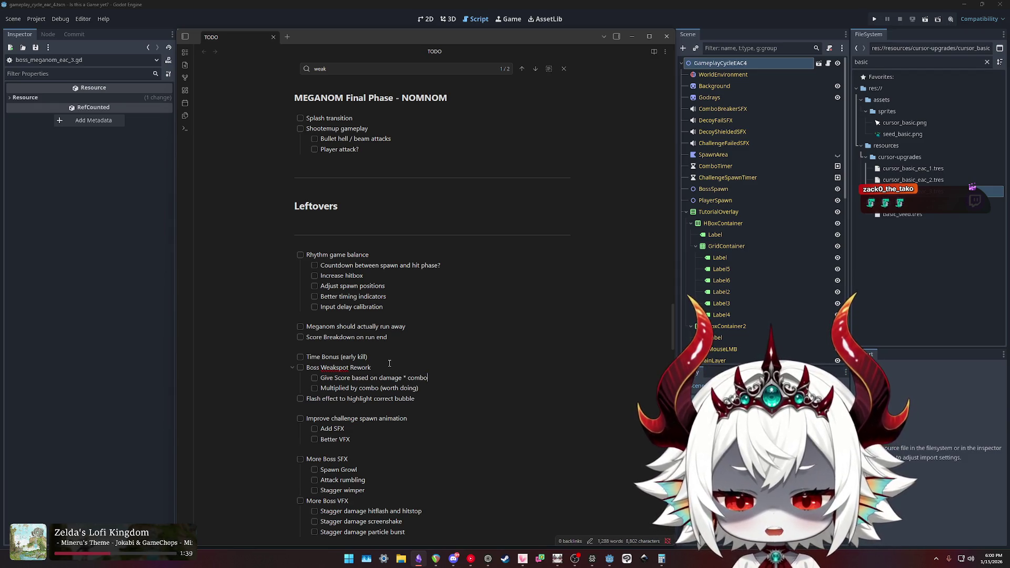
key("BackSpace")
type("multiplied")
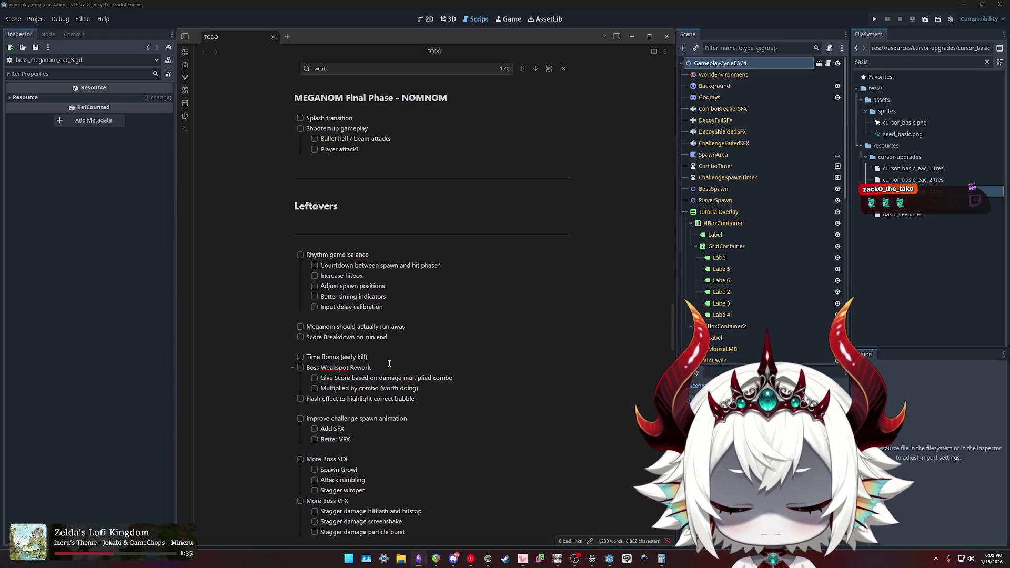
key("Down")
Delete the 'Multiplied by combo' line and reword the remaining sub-item to 'Give score bonus ()'.
key("Home")
key("shift+End")
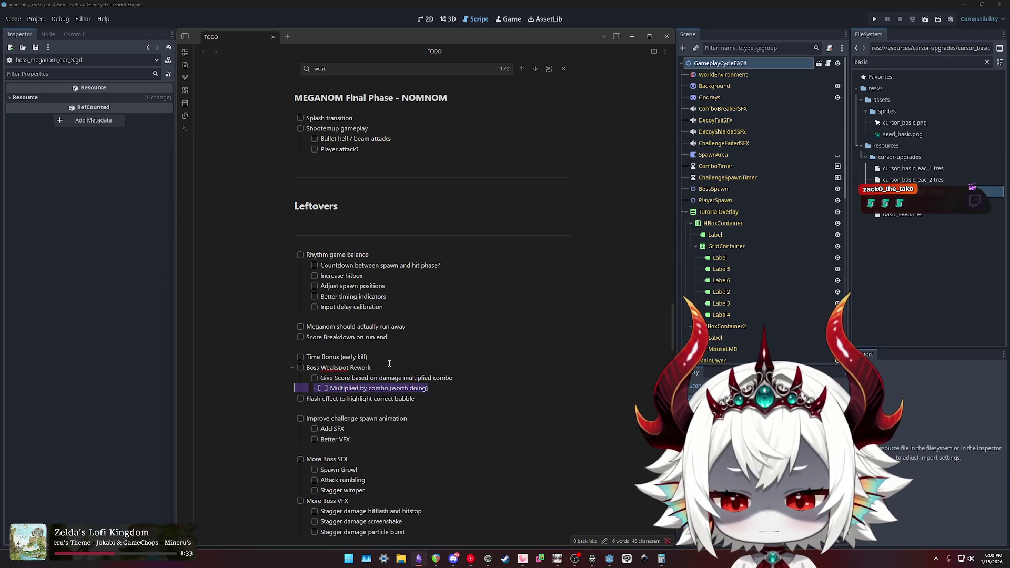
key("BackSpace")
key("BackSpace")
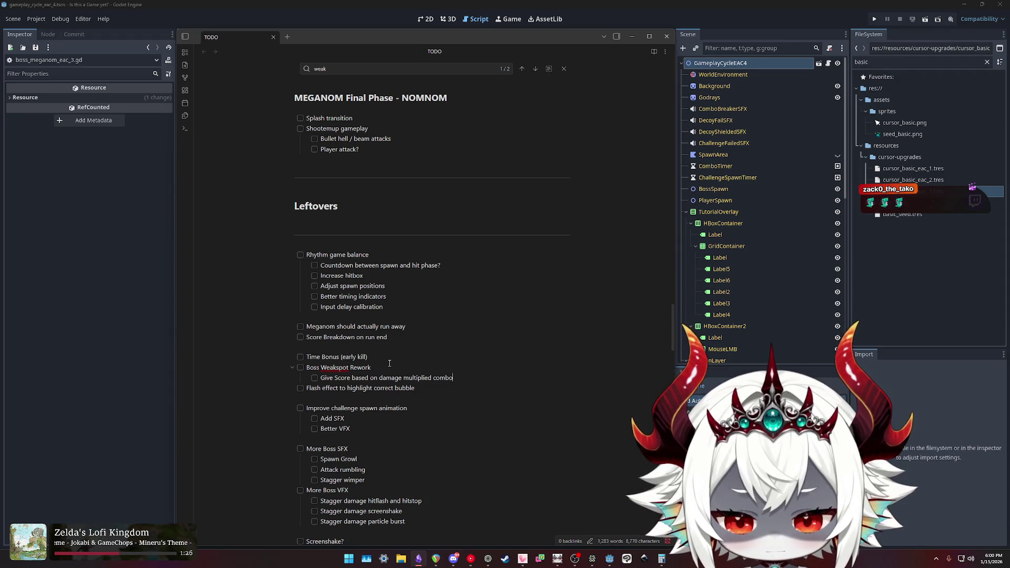
key("shift+Home")
key("BackSpace")
type("Give ")
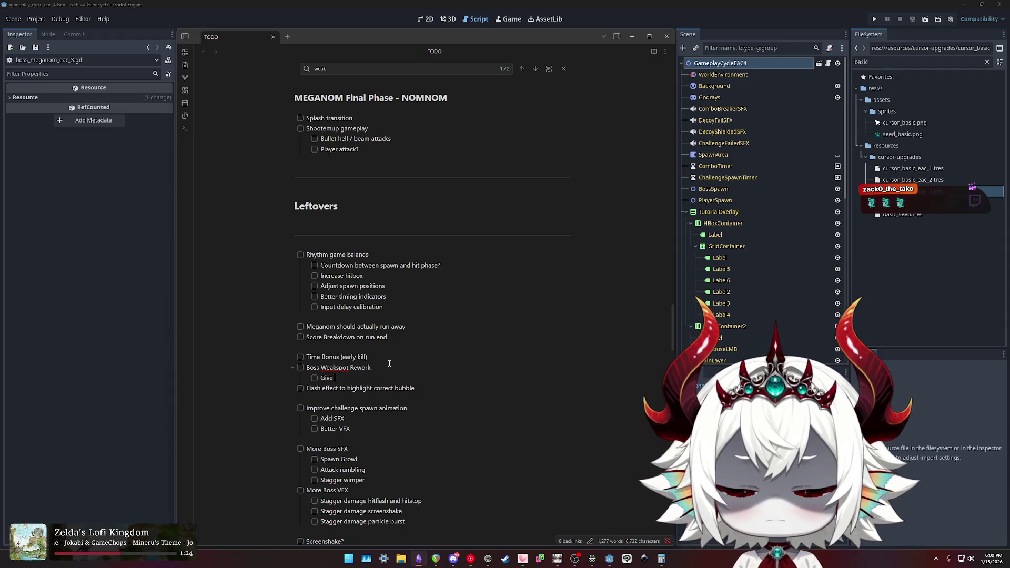
type("score bonus (")
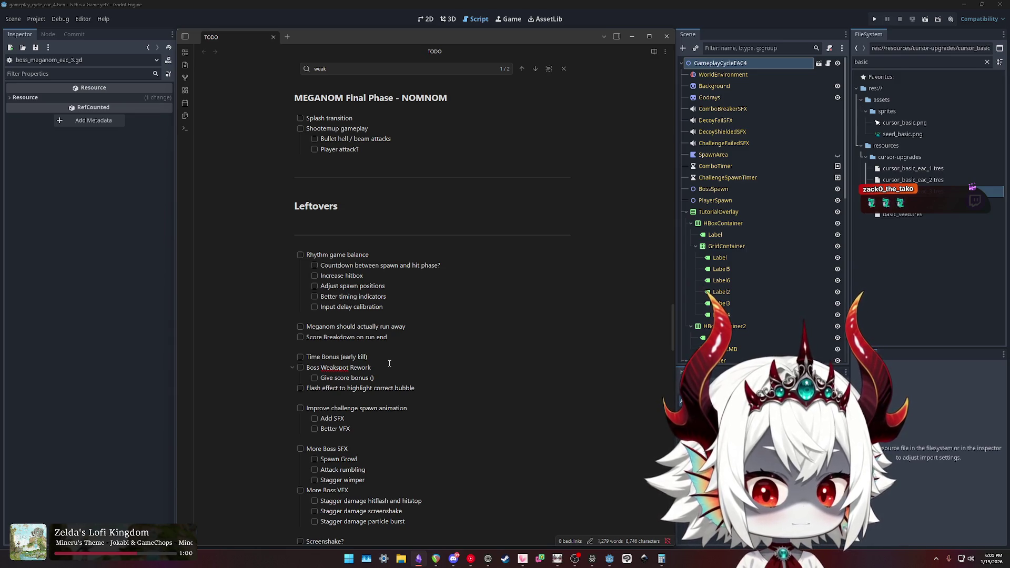
key("shift+Home")
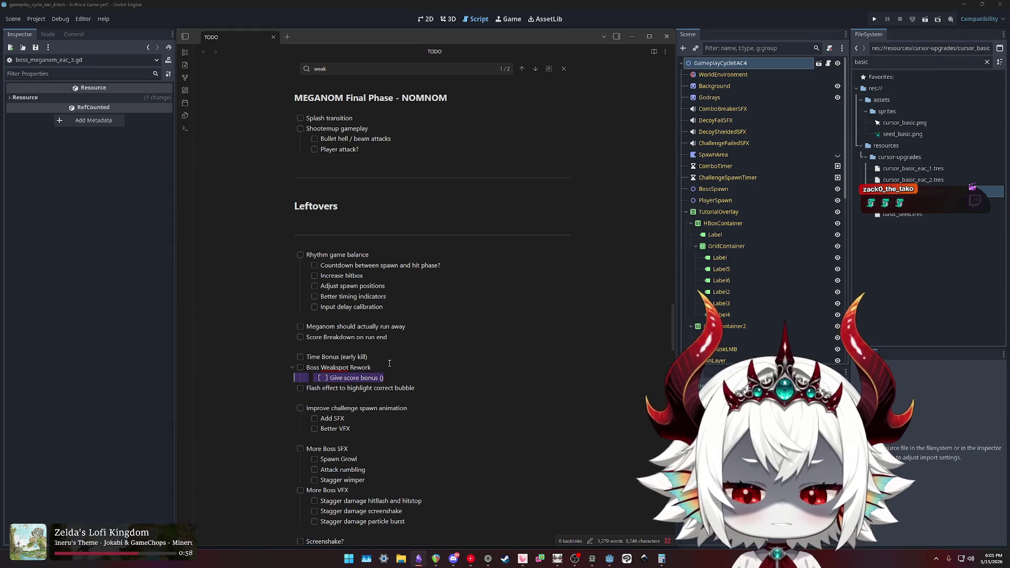
Delete the 'Give score bonus ()' line and rename the parent task 'Should weakspot give score?'.
key("End")
key("shift+Home")
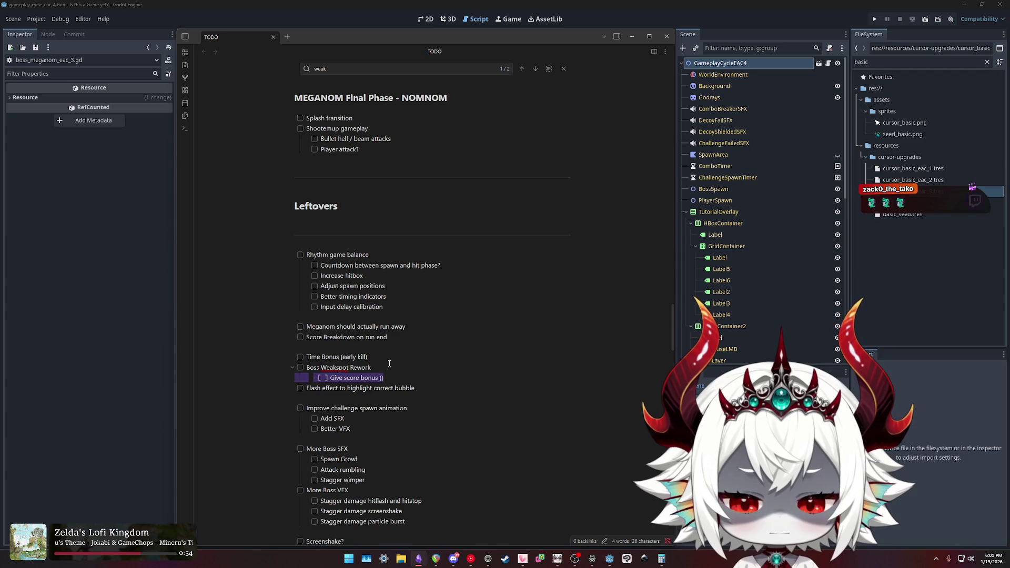
key("BackSpace")
key("BackSpace")
key("ctrl+shift+Left")
key("ctrl+shift+Left")
key("ctrl+shift+Left")
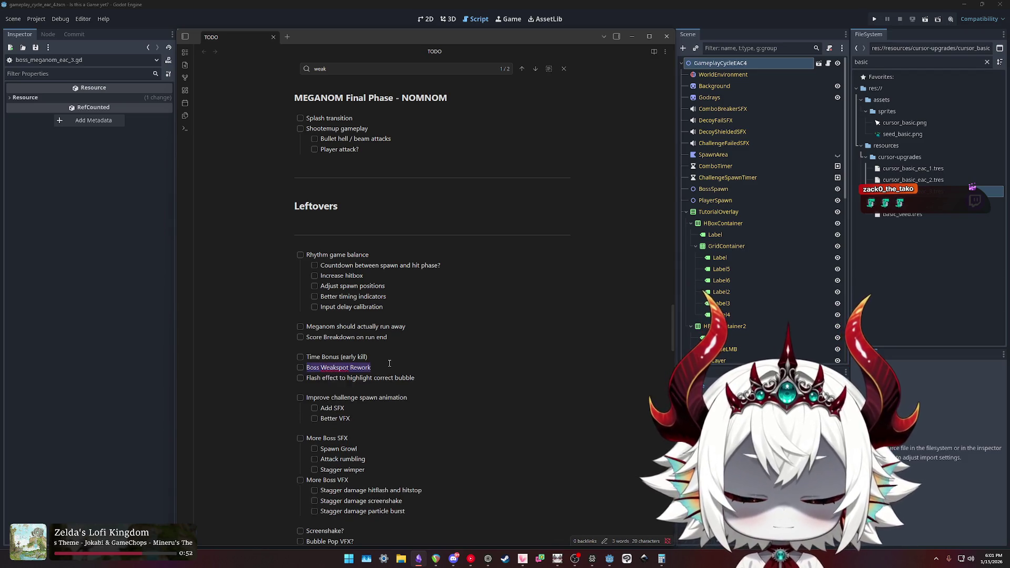
type("Should weakspot give ")
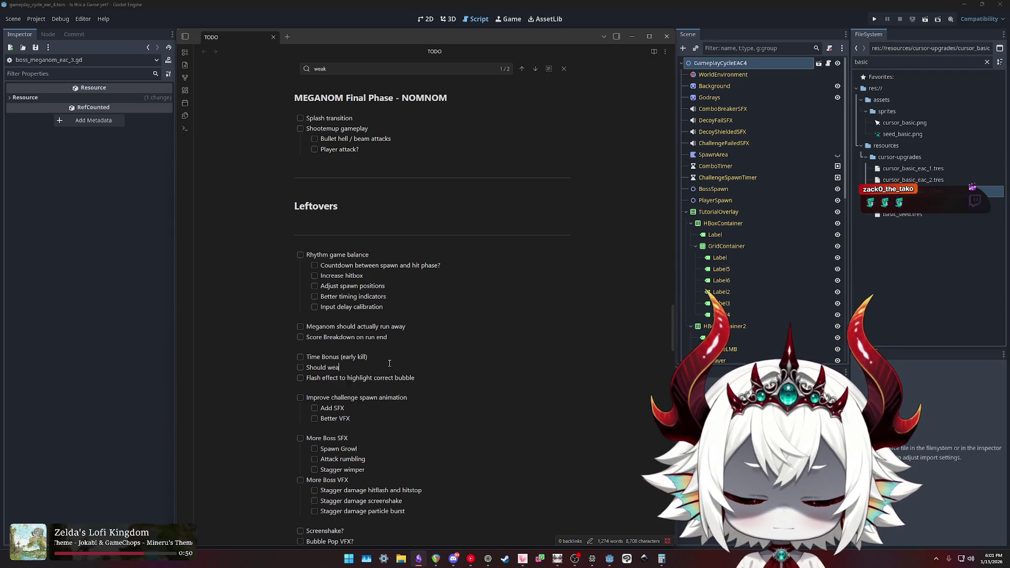
type("score?")
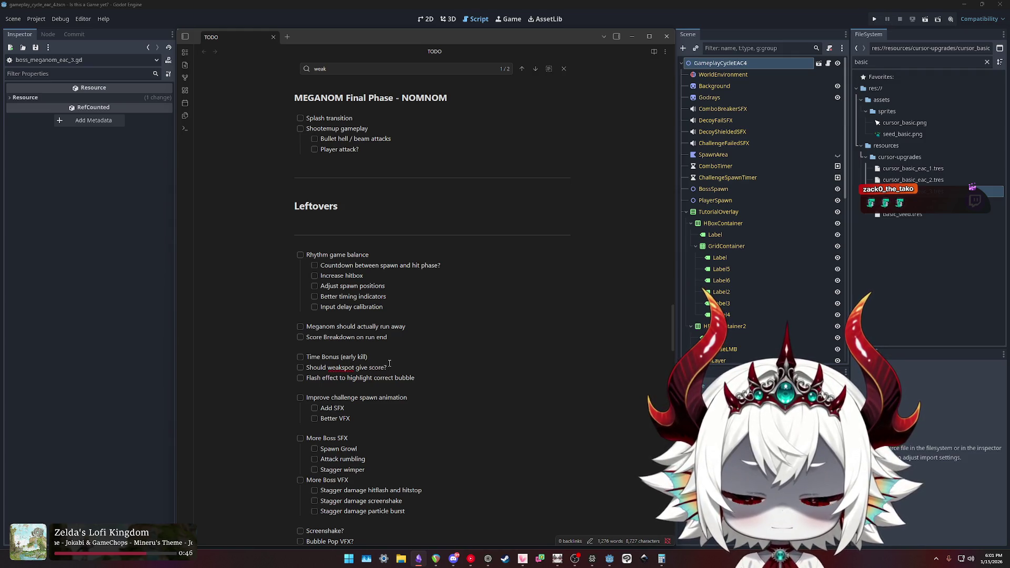
Add the sub-item 'Multiply damage by combo (choice between maintaining combo and base damage?)'.
key("Return")
key("Tab")
type("Multio")
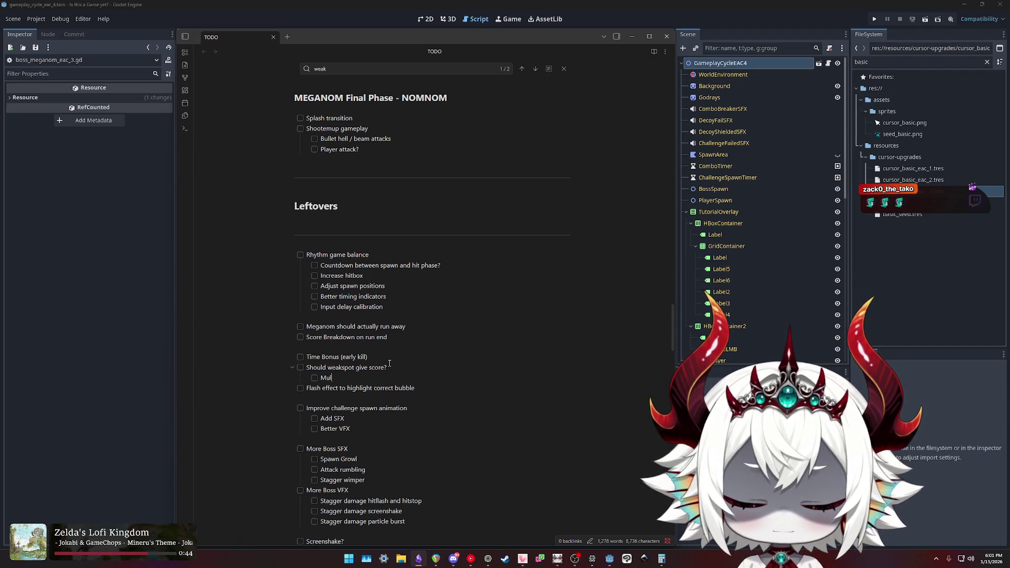
key("BackSpace")
type("ply d")
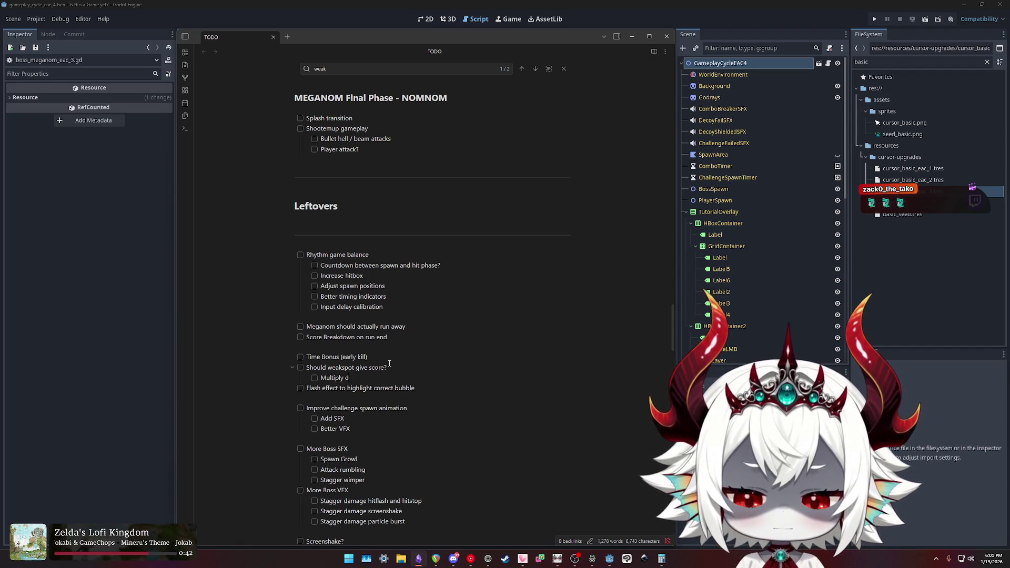
type("amage by combo")
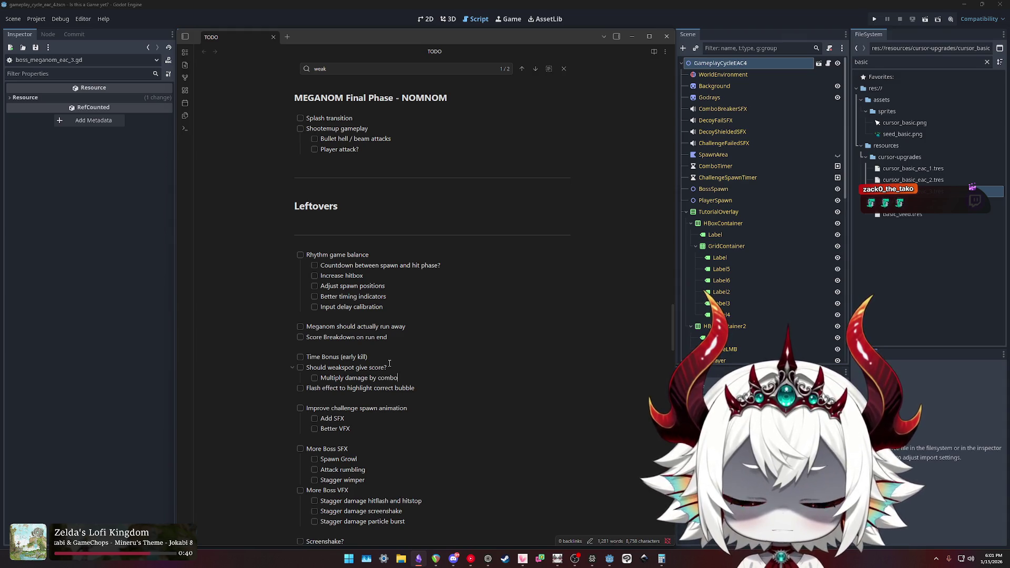
type(" (")
type("choice be")
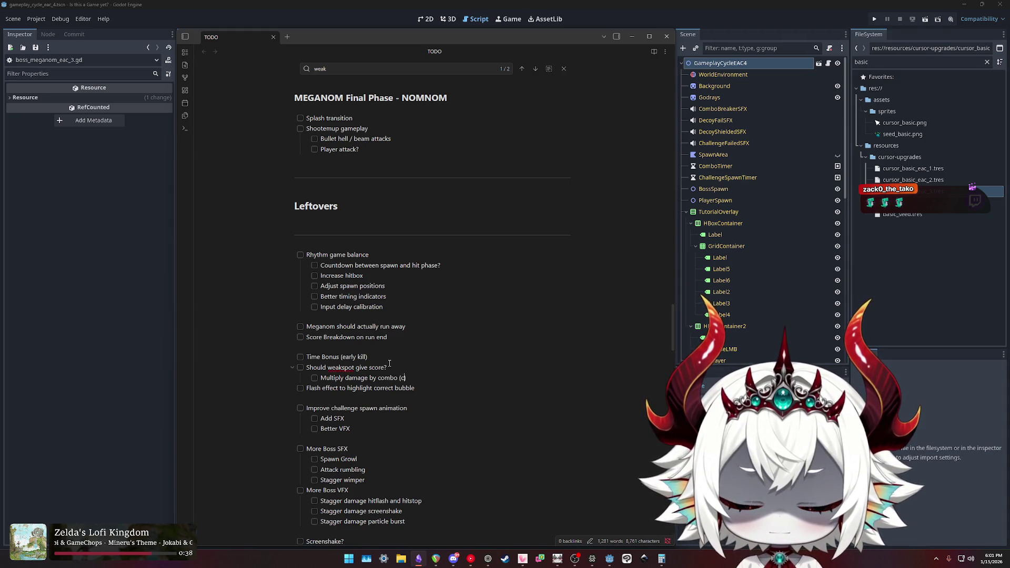
type("tween maintaining comb")
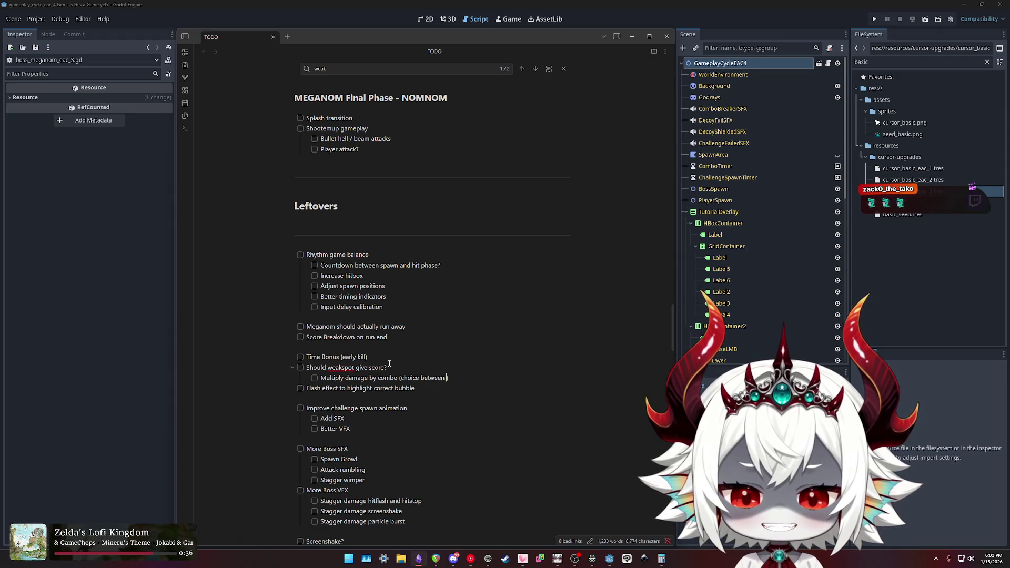
type("o")
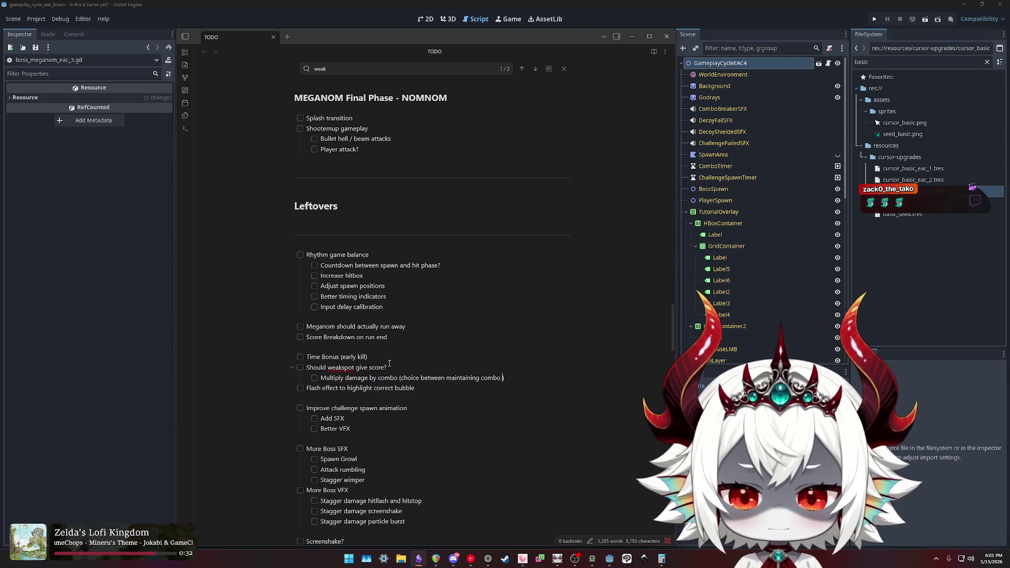
key("BackSpace")
type("and base da")
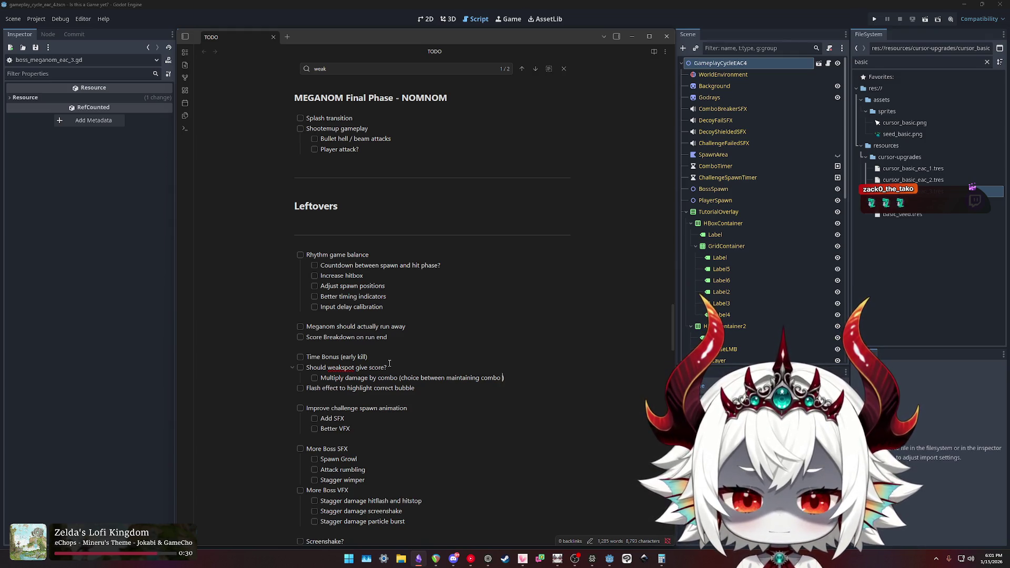
type("mage?")
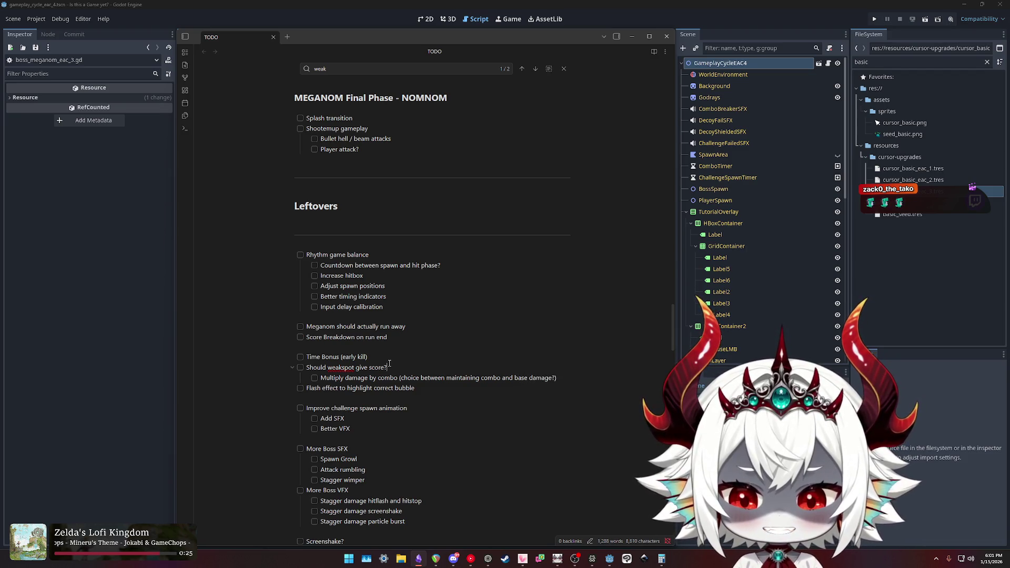
scroll(386, 347, "up", 15)
Scroll the TODO note and place the caret after 'Pool of Rewards'.
scroll(379, 326, "up", 15)
scroll(492, 346, "down", 3)
left_click(412, 233)
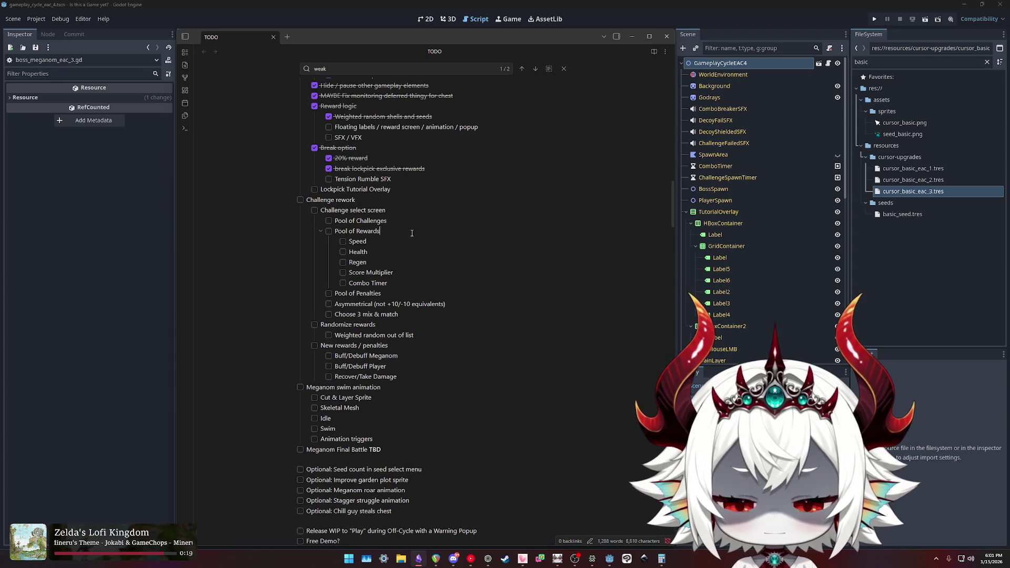
Bring Godot back and show boss_meganom_eac_3.gd at initiate_phase, briefly viewing gameplay_cycle_eac_4.gd.
left_click(609, 559)
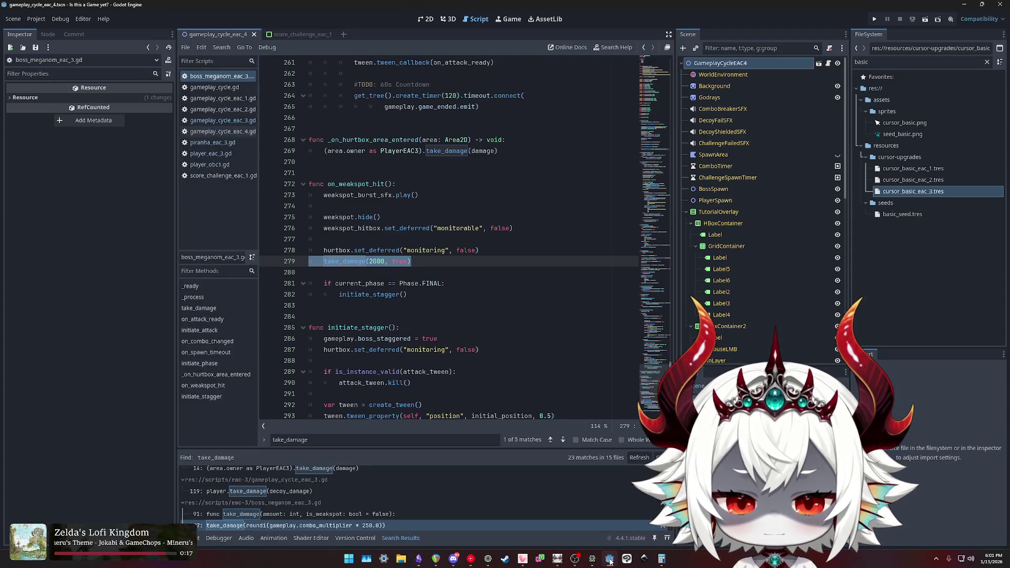
scroll(502, 247, "up", 4)
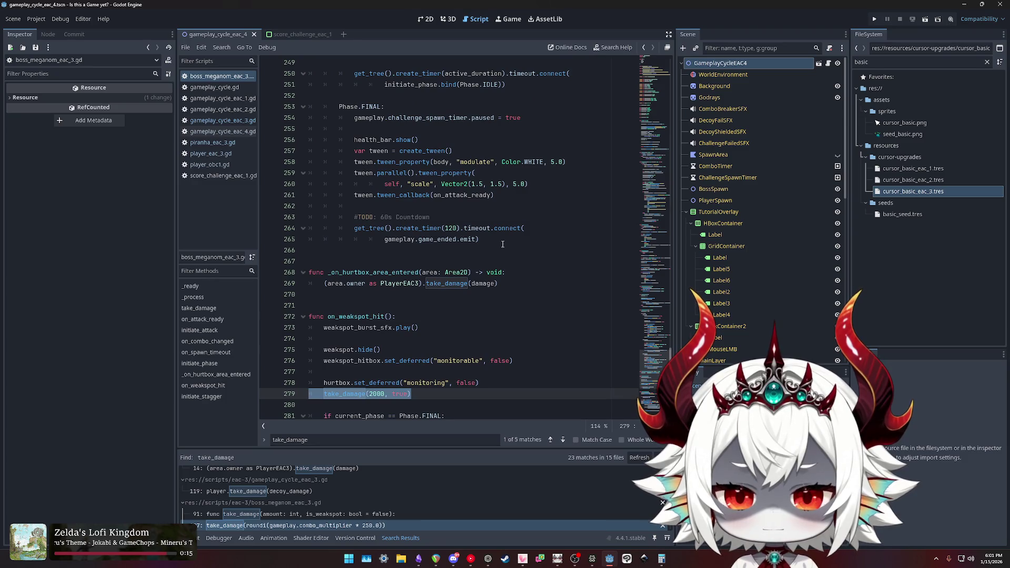
left_click(428, 217)
scroll(428, 216, "up", 4)
scroll(530, 250, "down", 9)
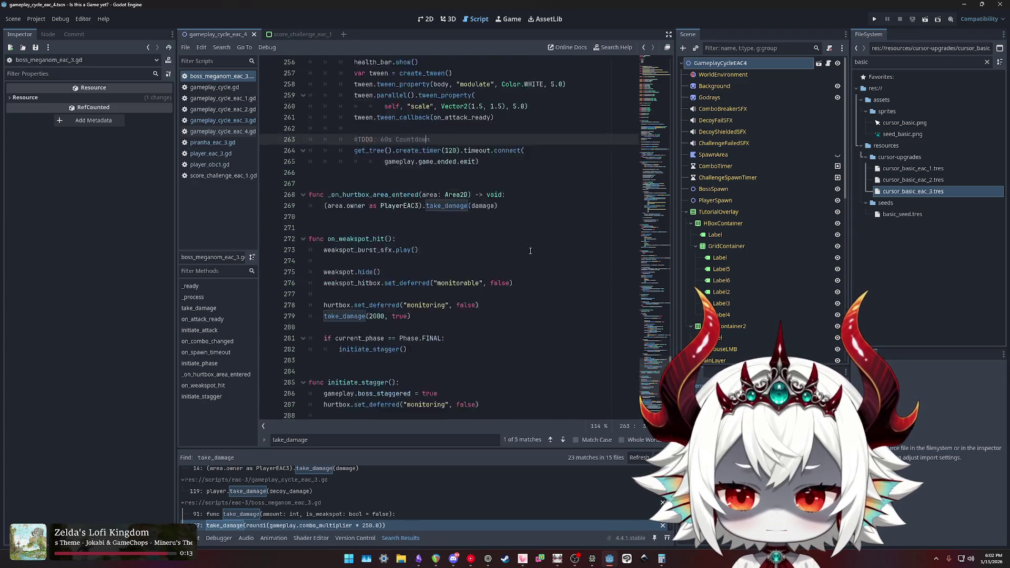
scroll(527, 242, "up", 11)
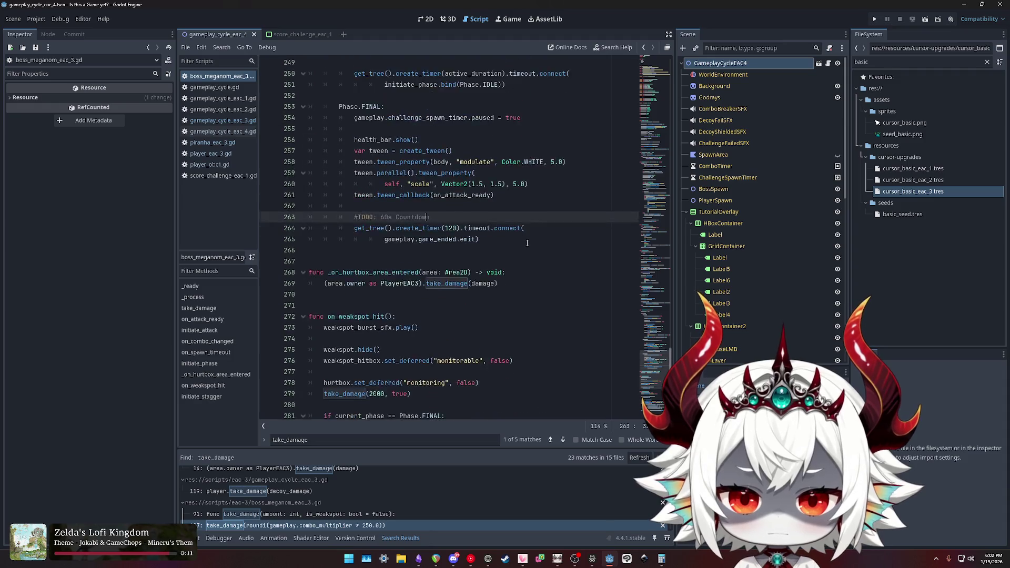
scroll(527, 243, "up", 7)
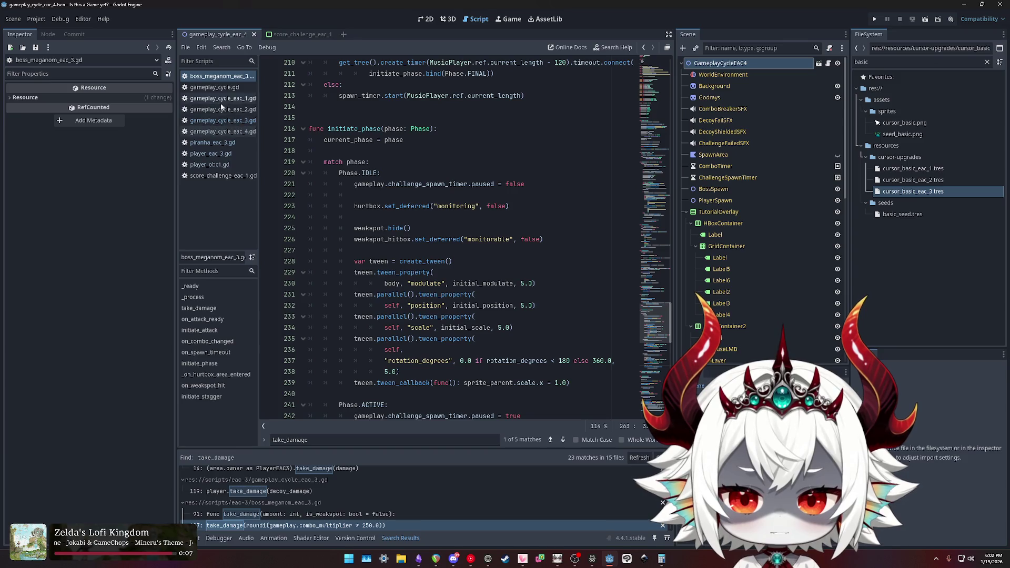
left_click(221, 133)
left_click(218, 76)
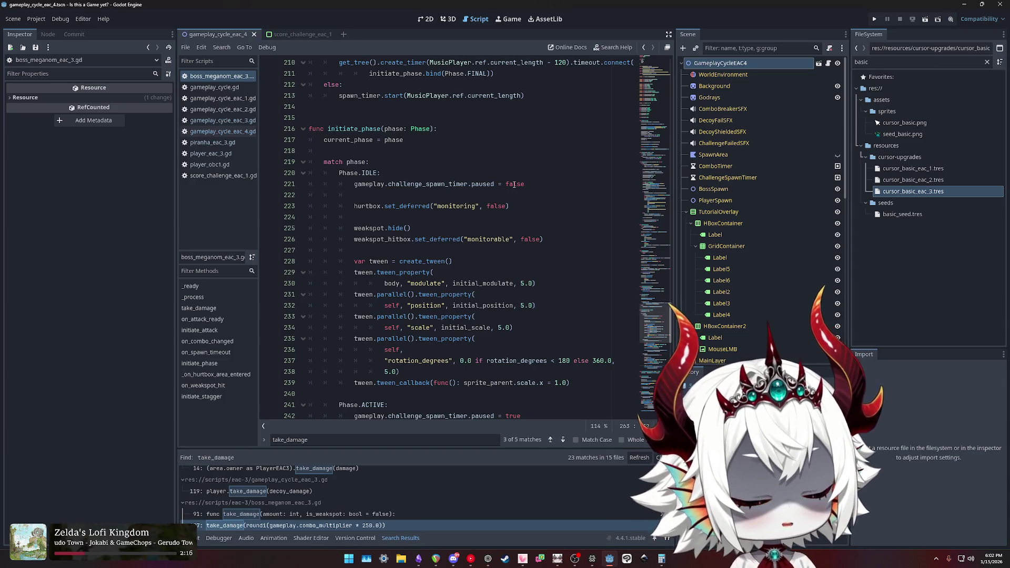
Compare cursor_basic_eac_3.tres with cursor_basic_eac_2.tres (prices 5/10/20) in the Inspector.
left_click(914, 191)
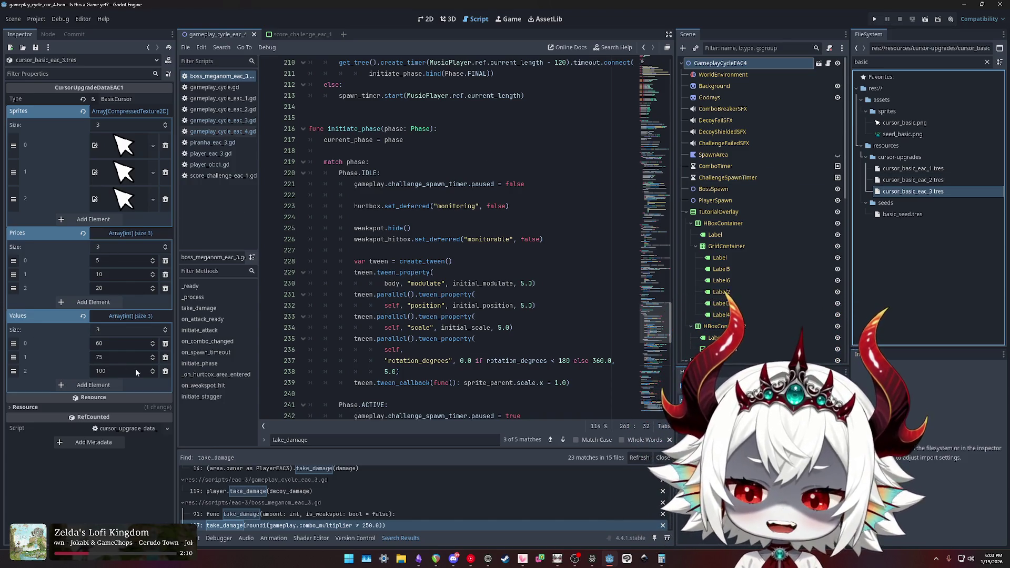
left_click(923, 181)
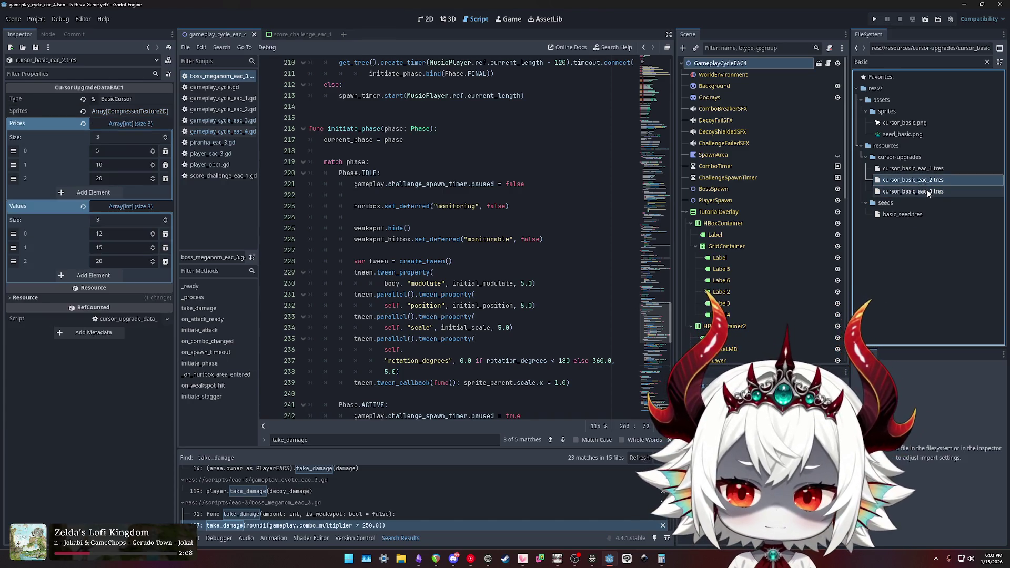
left_click(926, 191)
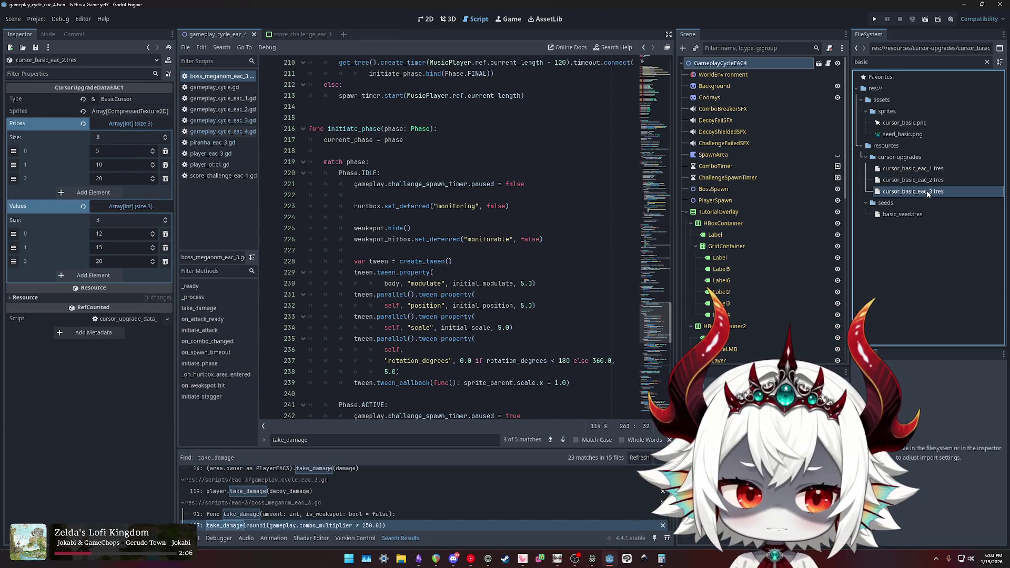
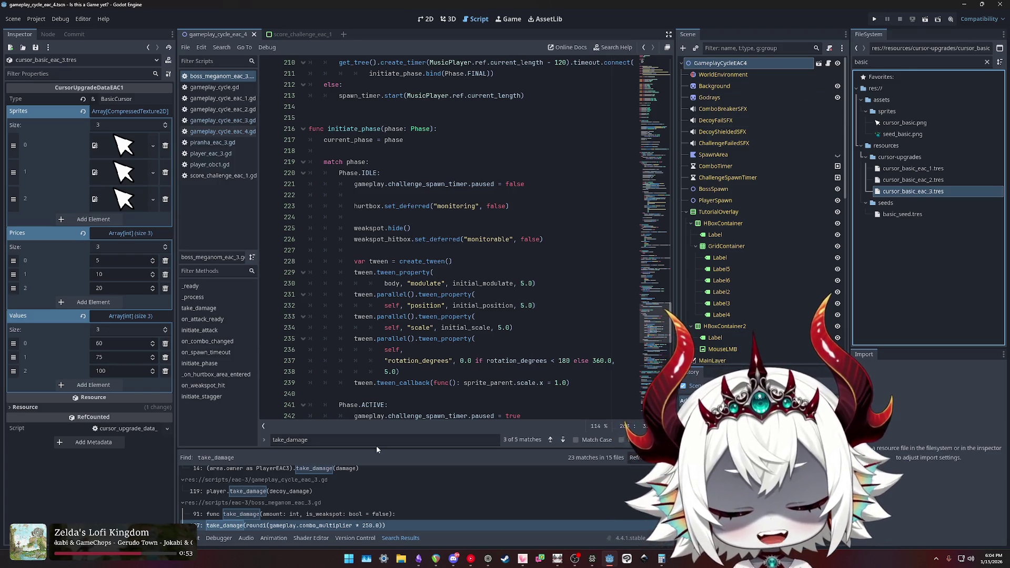
Bring the TODO note forward, review it around Score Multiplier, then return to Godot.
left_click(419, 552)
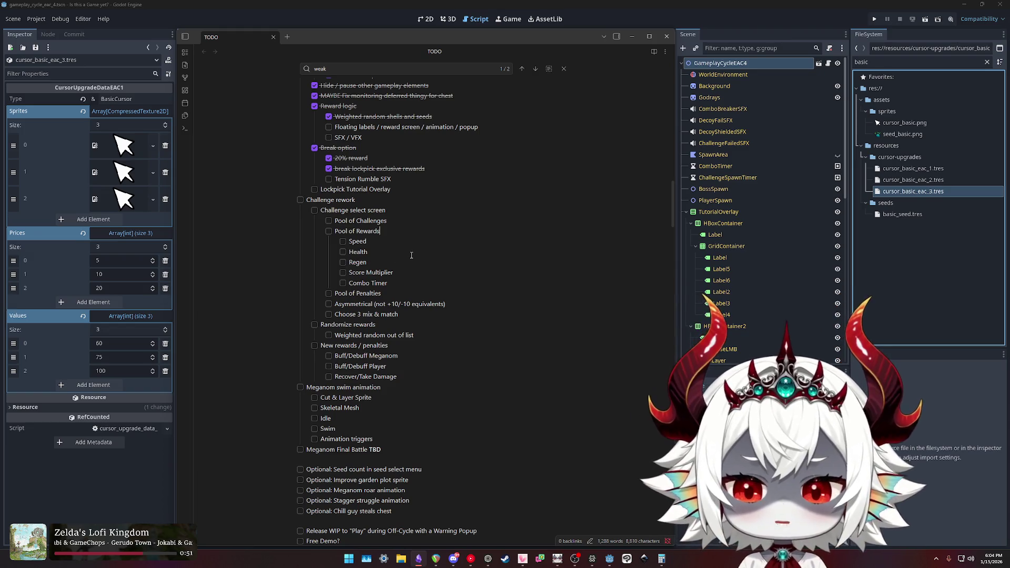
left_click(395, 272)
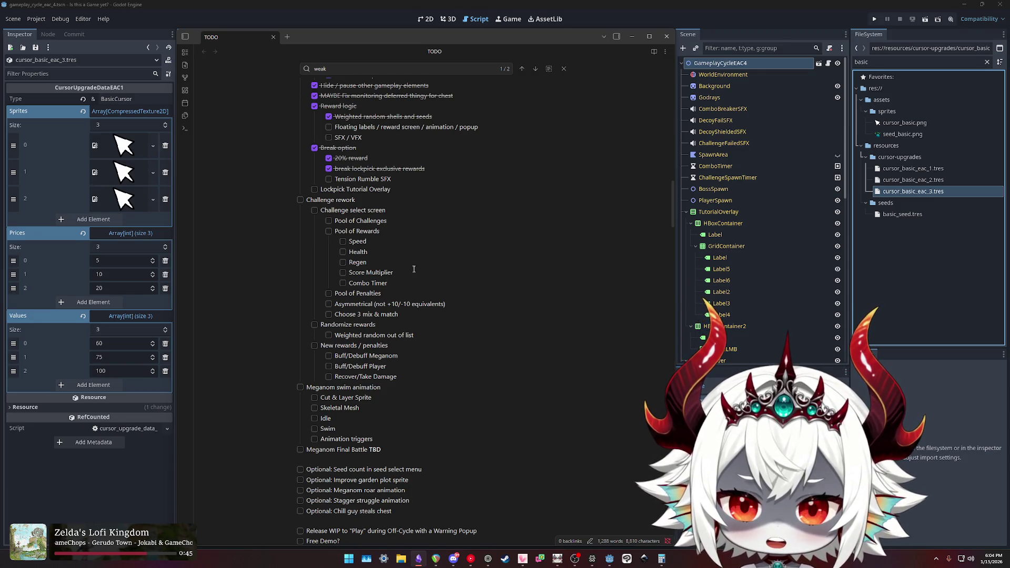
scroll(414, 277, "down", 7)
scroll(415, 277, "down", 5)
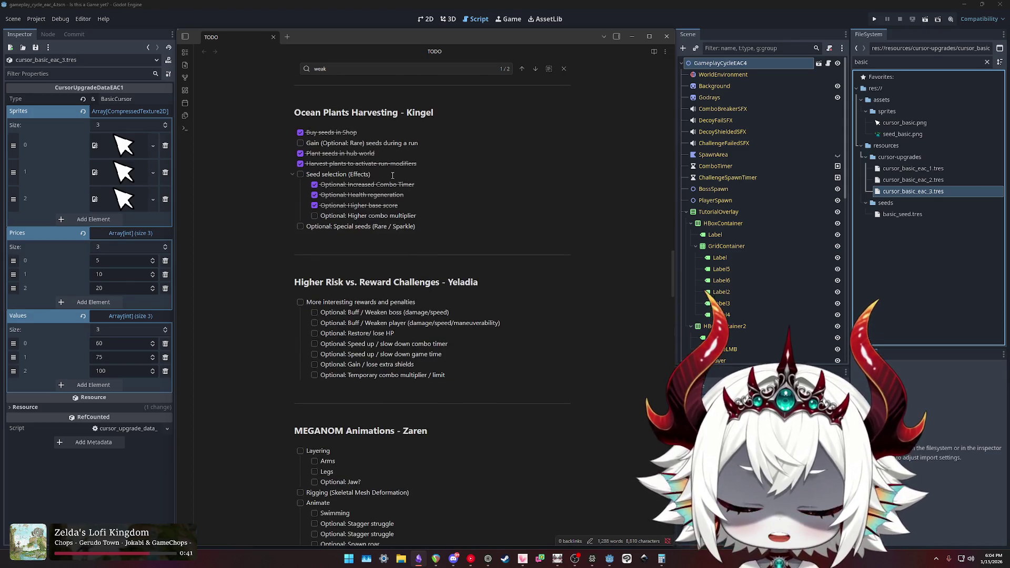
scroll(450, 159, "down", 6)
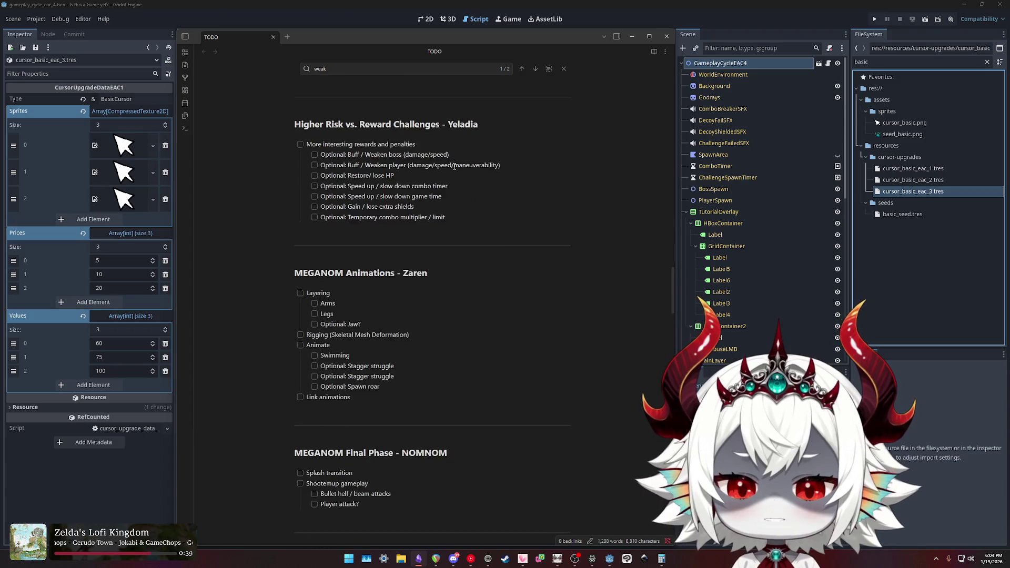
scroll(452, 166, "up", 4)
scroll(454, 169, "down", 5)
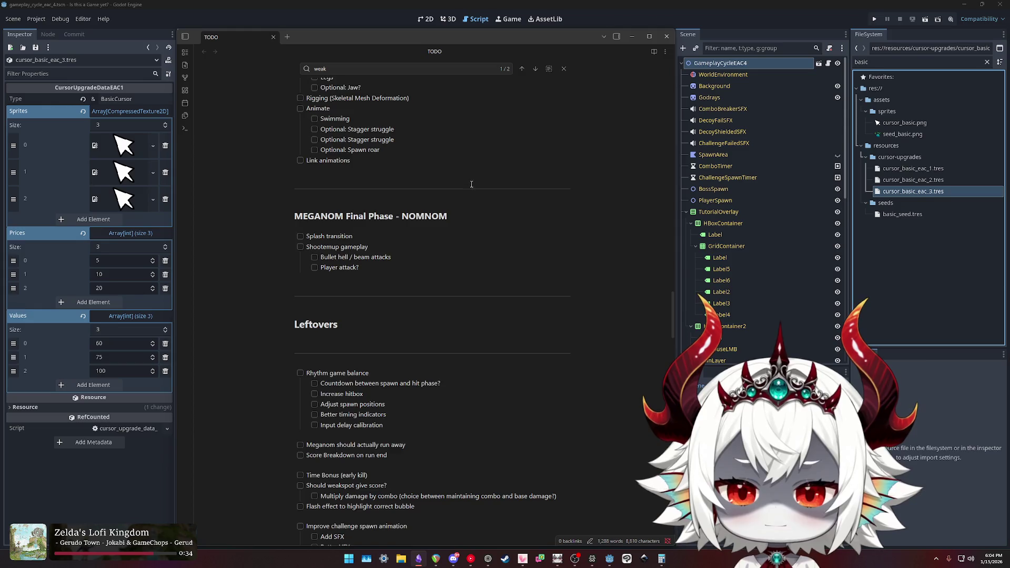
scroll(618, 119, "up", 2)
left_click(614, 7)
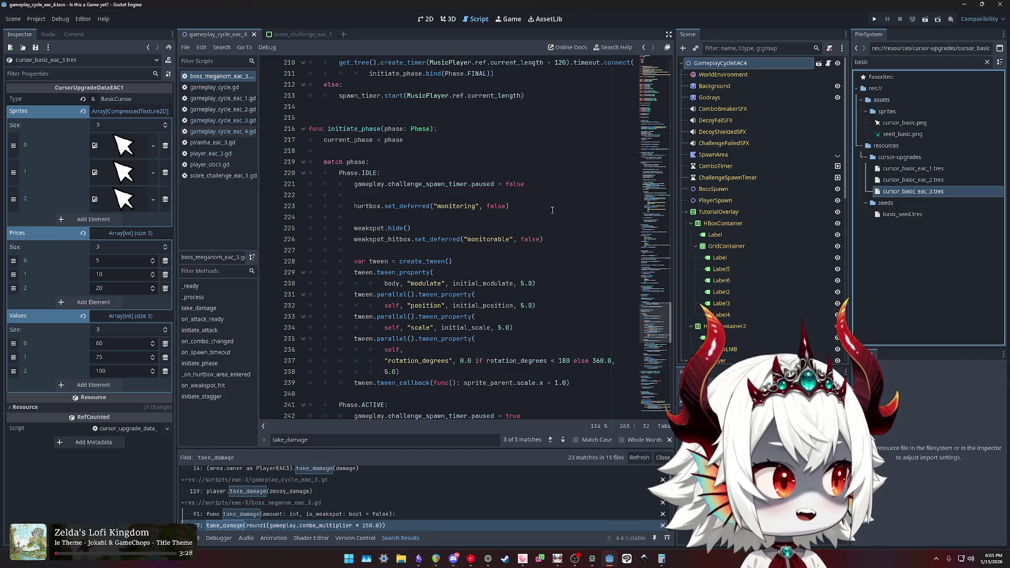
Reopen the TODO note at the Challenge rework checklist, with the caret on Challenge select screen.
left_click(418, 558)
scroll(461, 295, "down", 3)
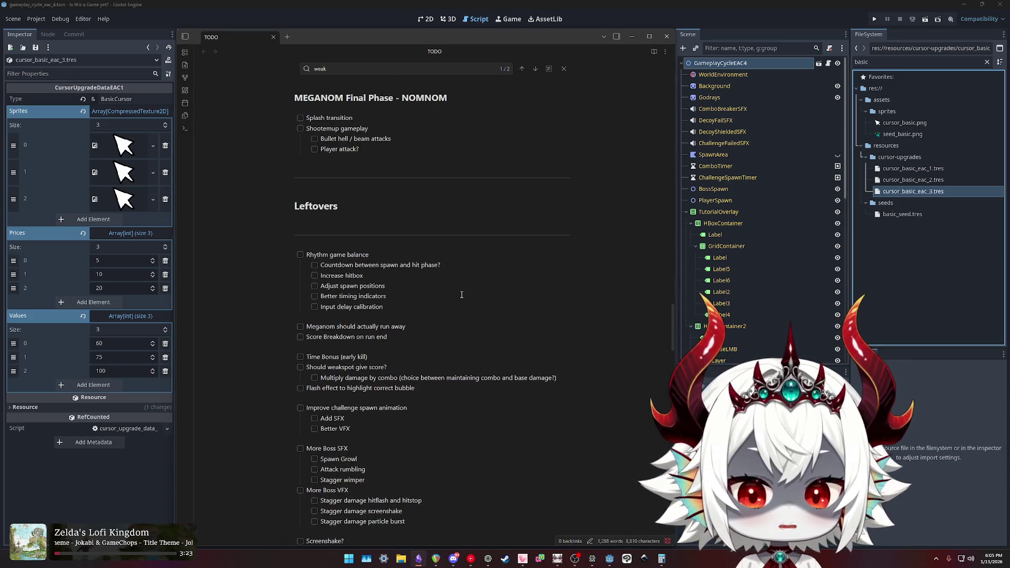
scroll(461, 295, "down", 2)
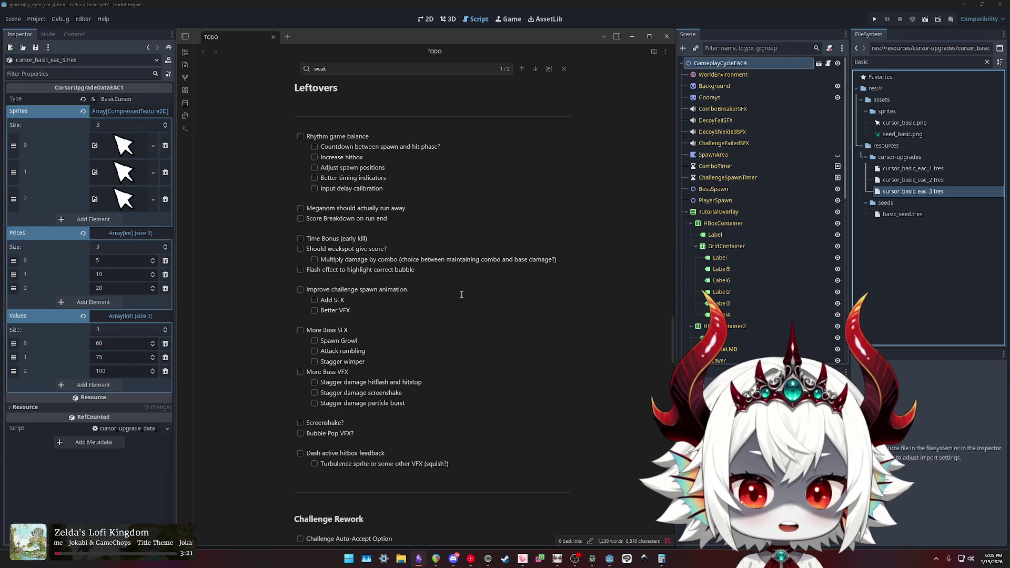
scroll(461, 295, "down", 3)
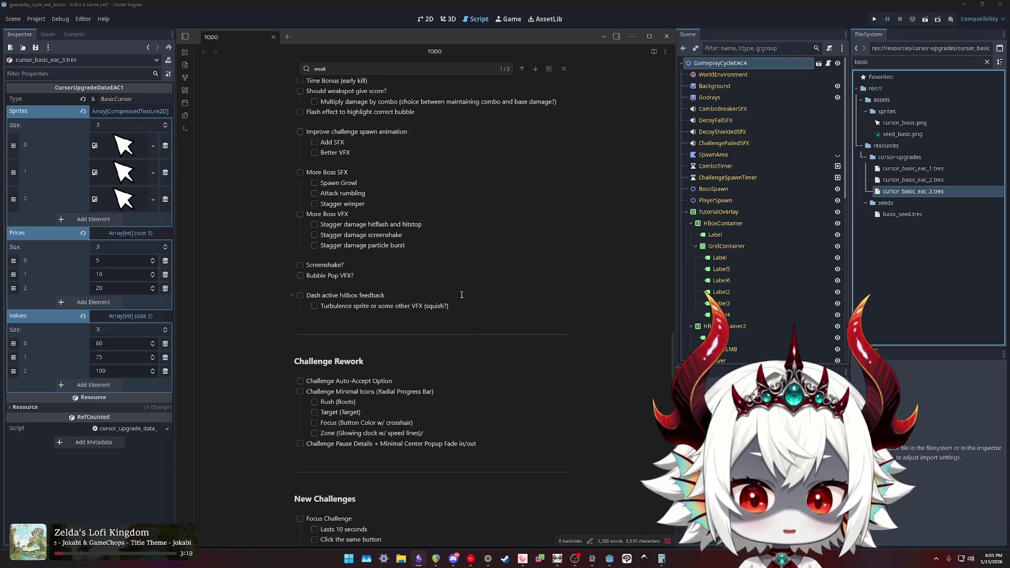
scroll(461, 295, "down", 3)
scroll(461, 295, "up", 4)
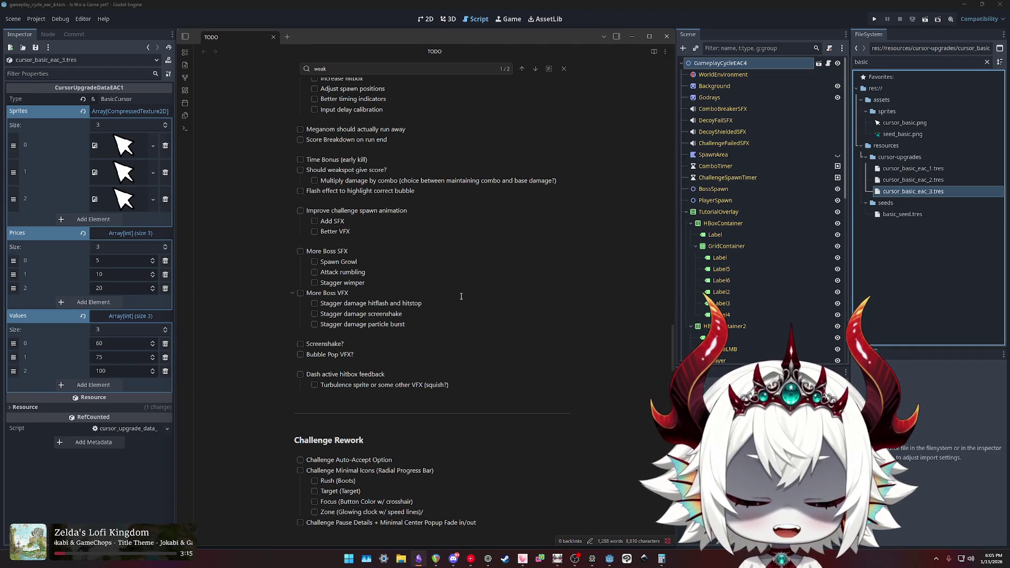
scroll(460, 296, "up", 8)
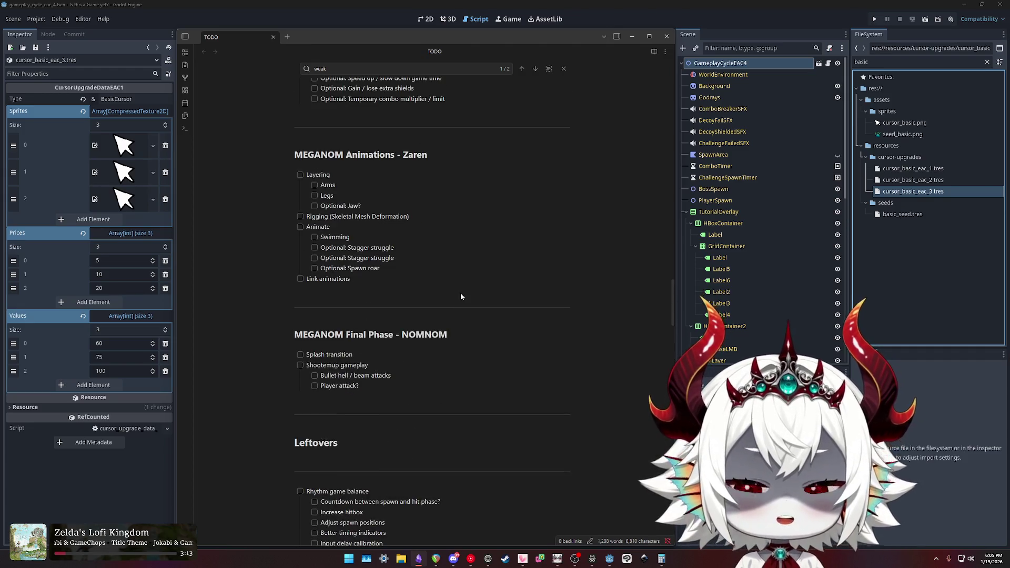
scroll(460, 298, "up", 3)
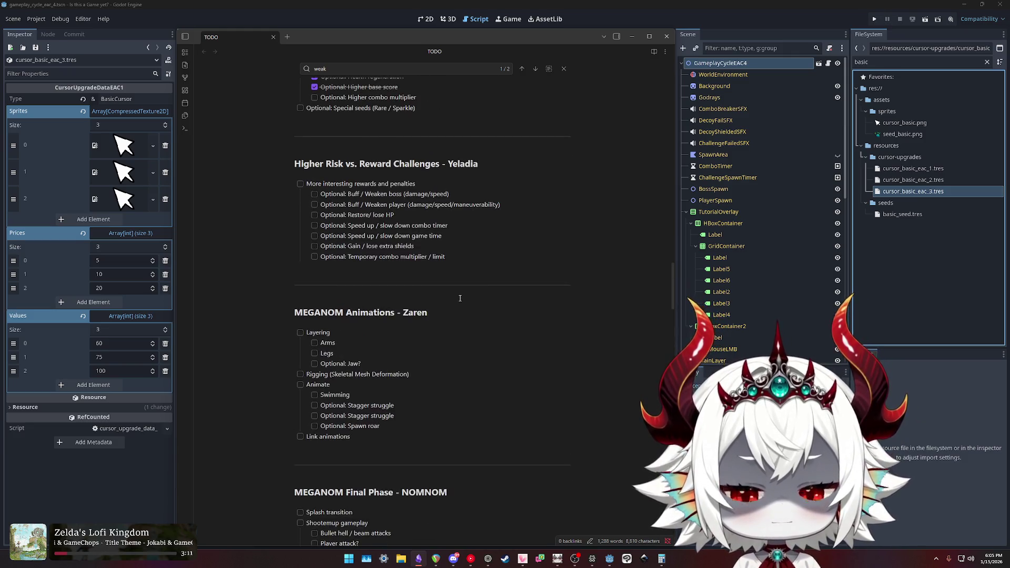
scroll(460, 298, "up", 1)
scroll(460, 296, "up", 6)
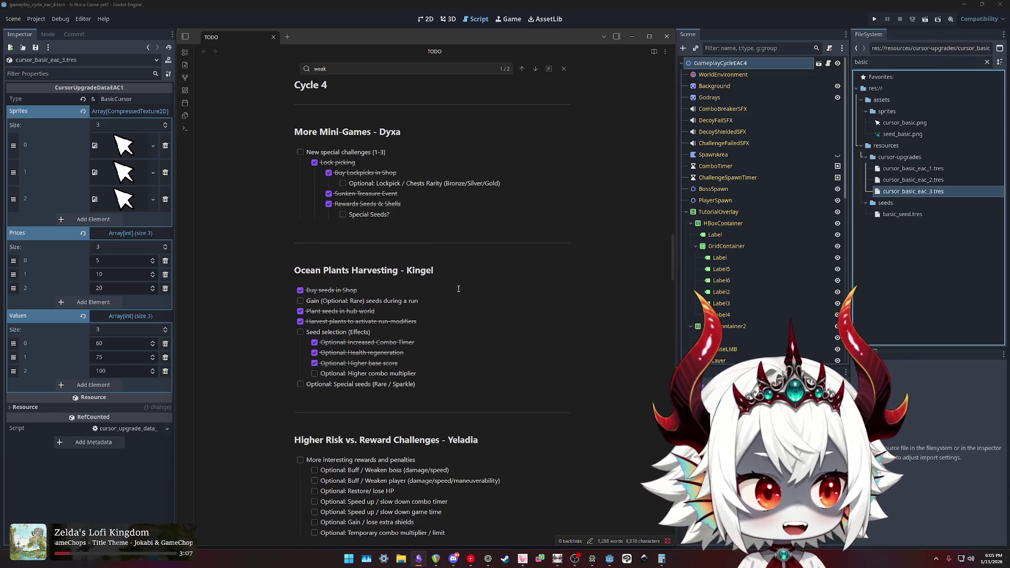
scroll(453, 284, "up", 7)
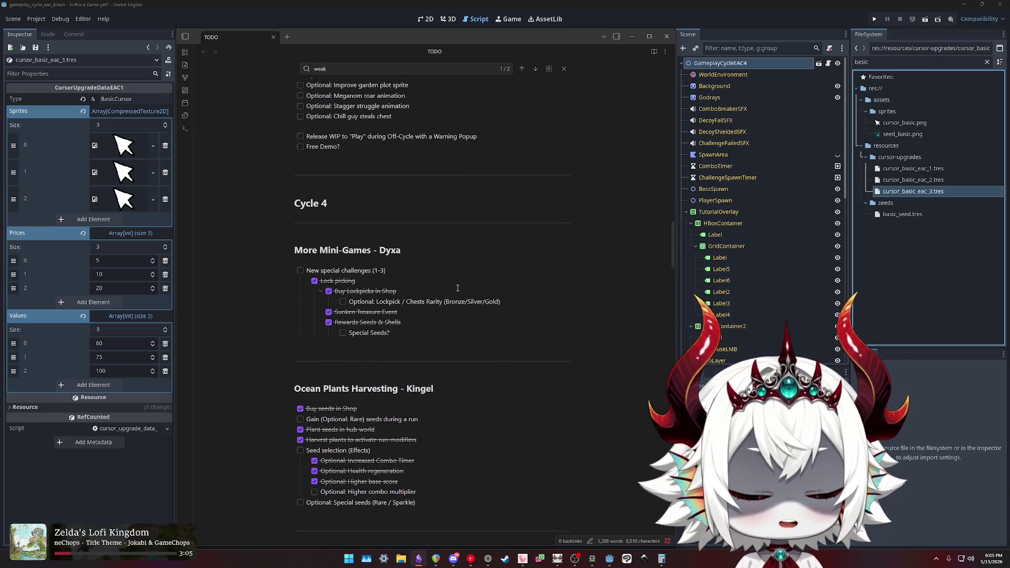
scroll(444, 277, "up", 3)
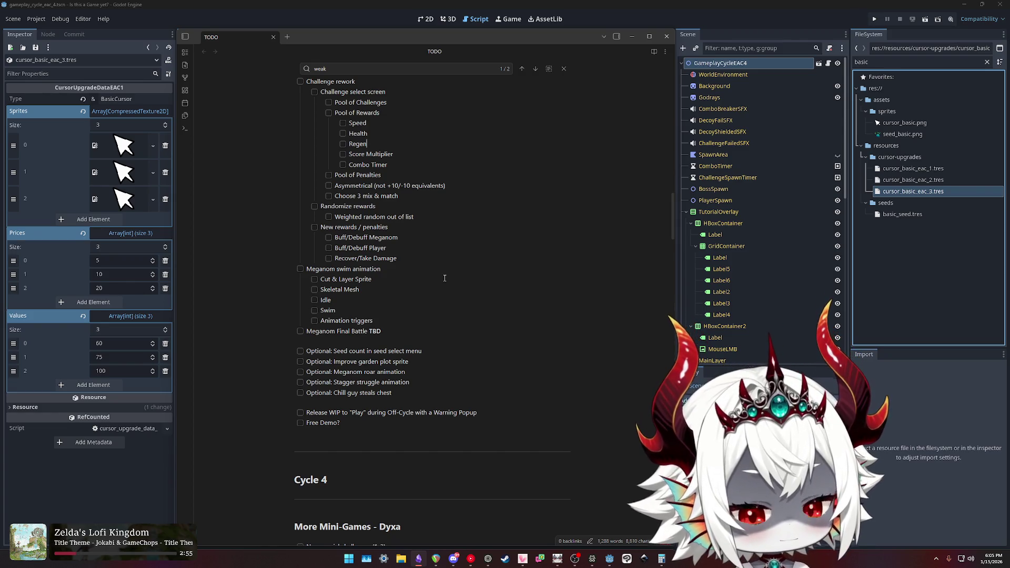
scroll(445, 278, "up", 3)
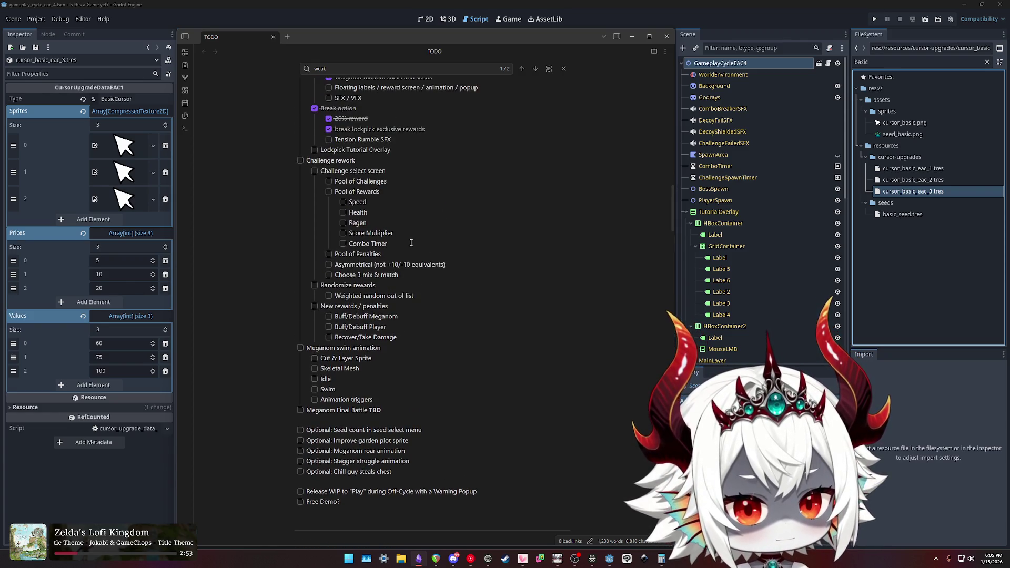
left_click(401, 175)
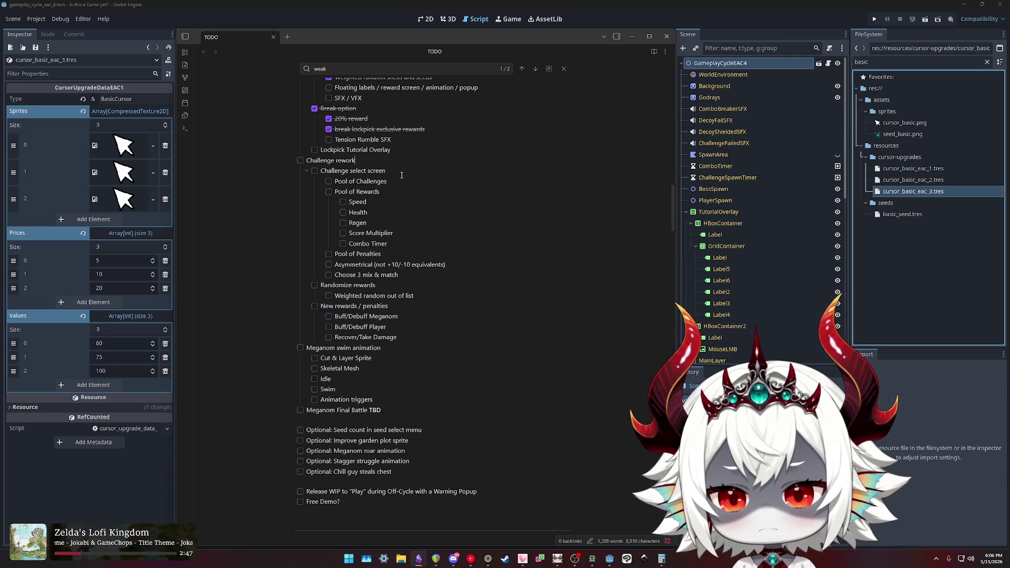
Add a 'Boss Health (if Time Bonus is implemented' reward below Combo Timer, then return to Godot.
key("Return")
key("Tab")
key("BackSpace")
key("BackSpace")
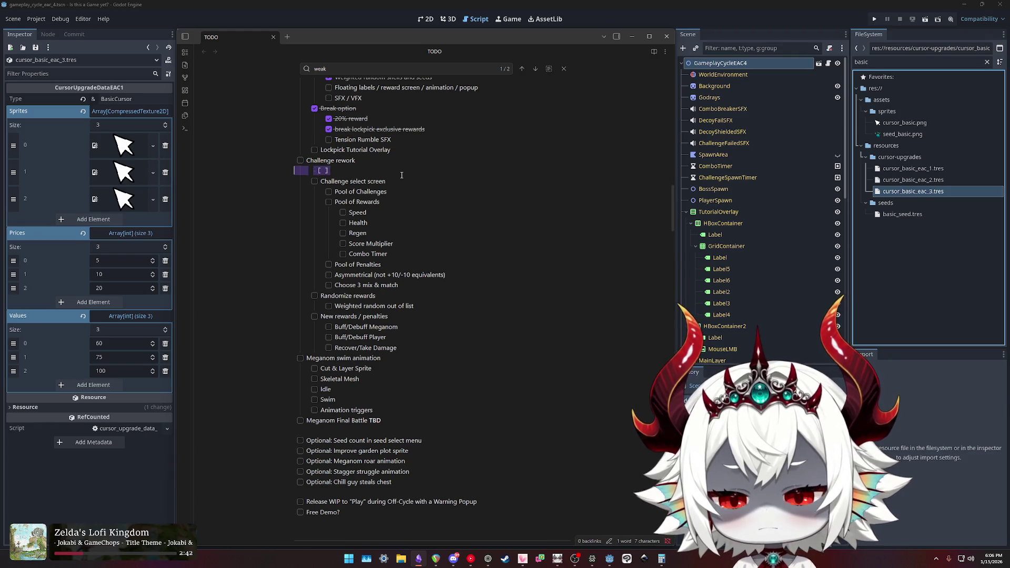
key("Down")
key("Down")
key("Down")
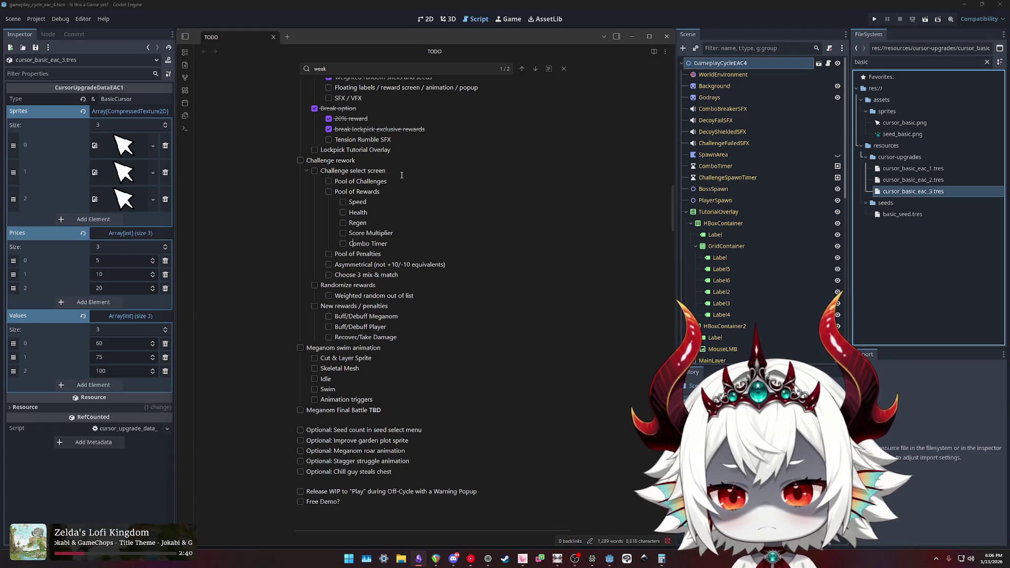
key("End")
key("Return")
type("Boss Health (if Time Bonus is implemented")
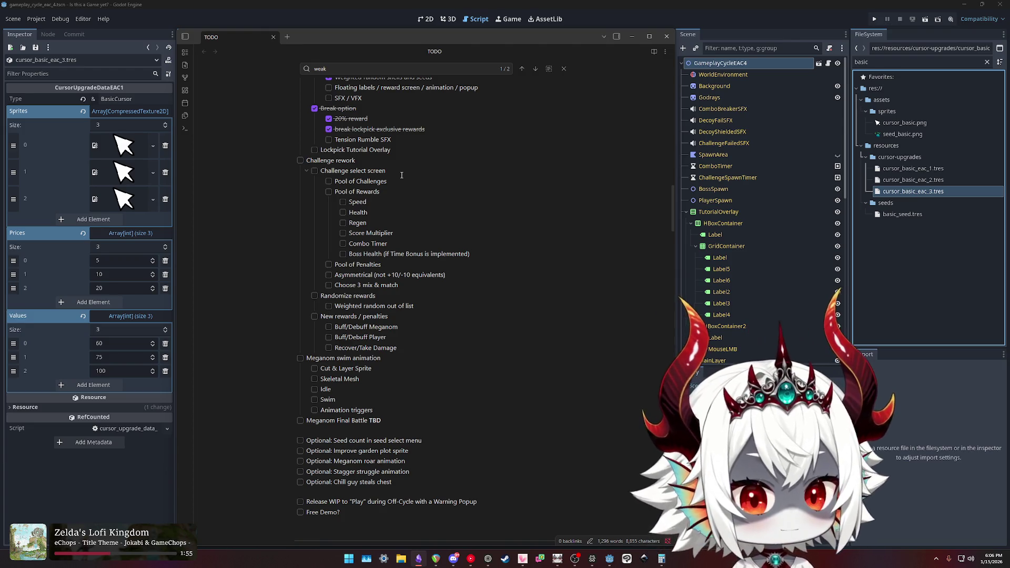
key("alt+Tab")
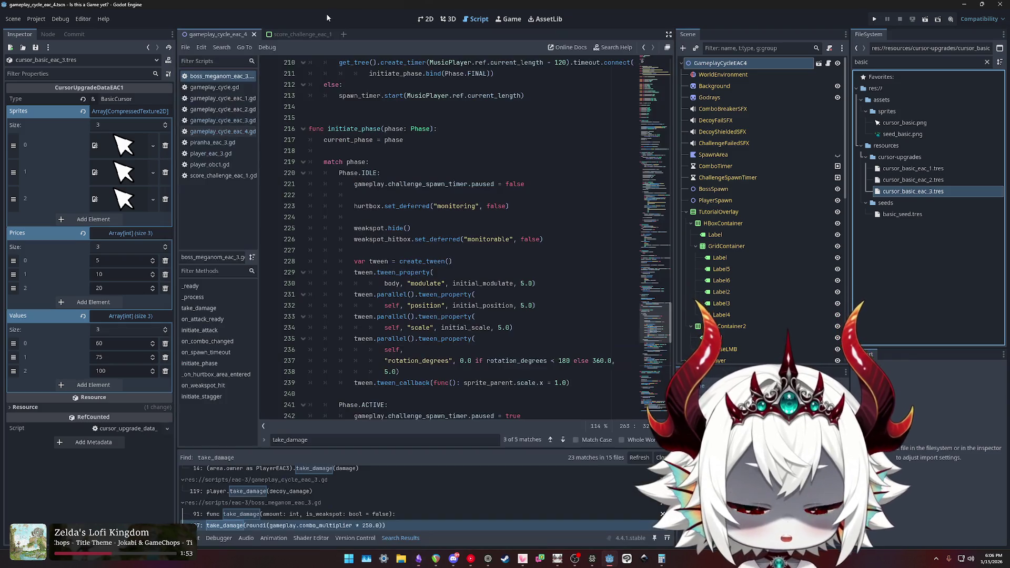
Search the boss script for 'final'.
scroll(435, 212, "up", 4)
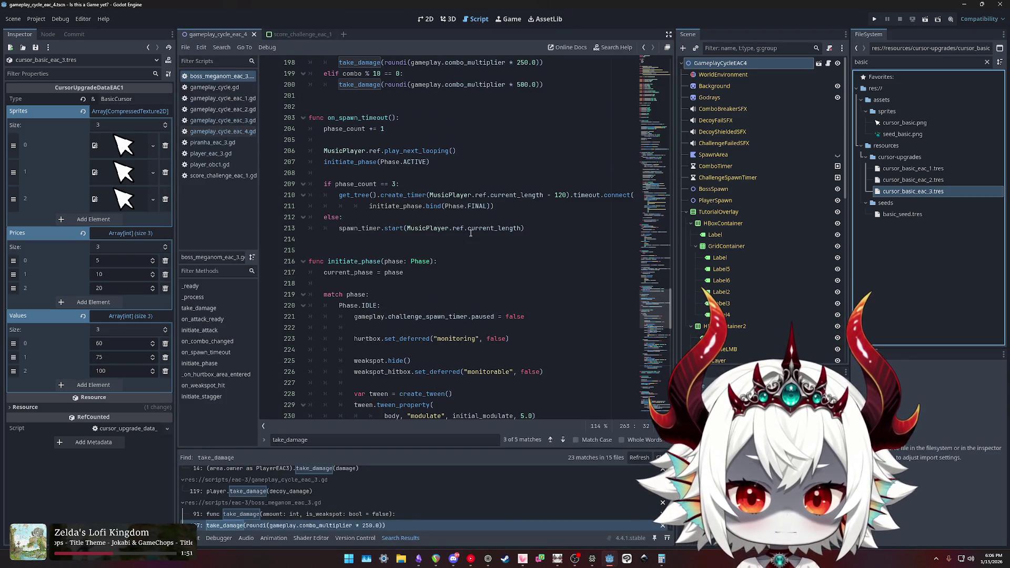
scroll(470, 233, "down", 4)
left_click(422, 142)
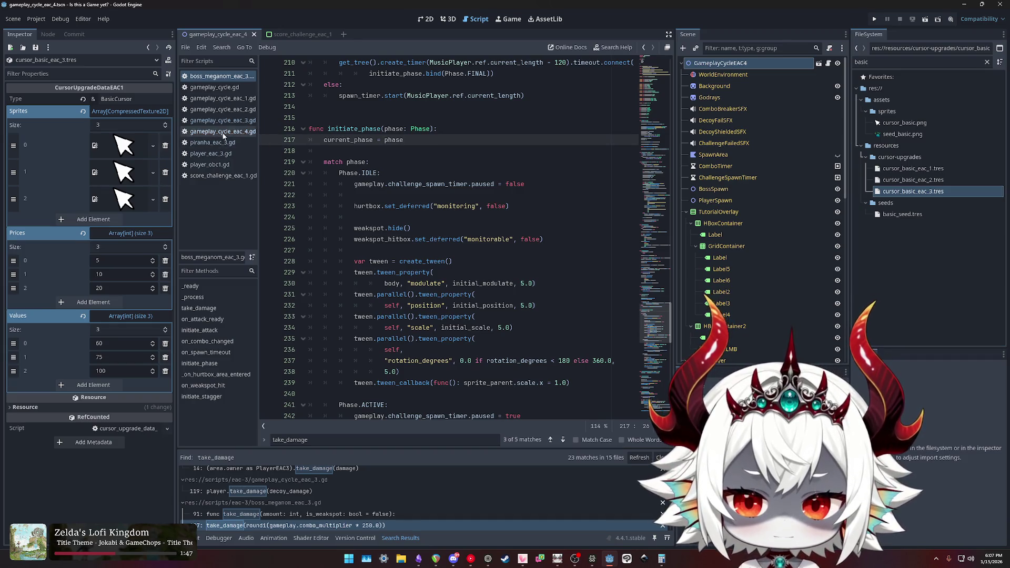
scroll(444, 192, "down", 2)
scroll(439, 188, "up", 3)
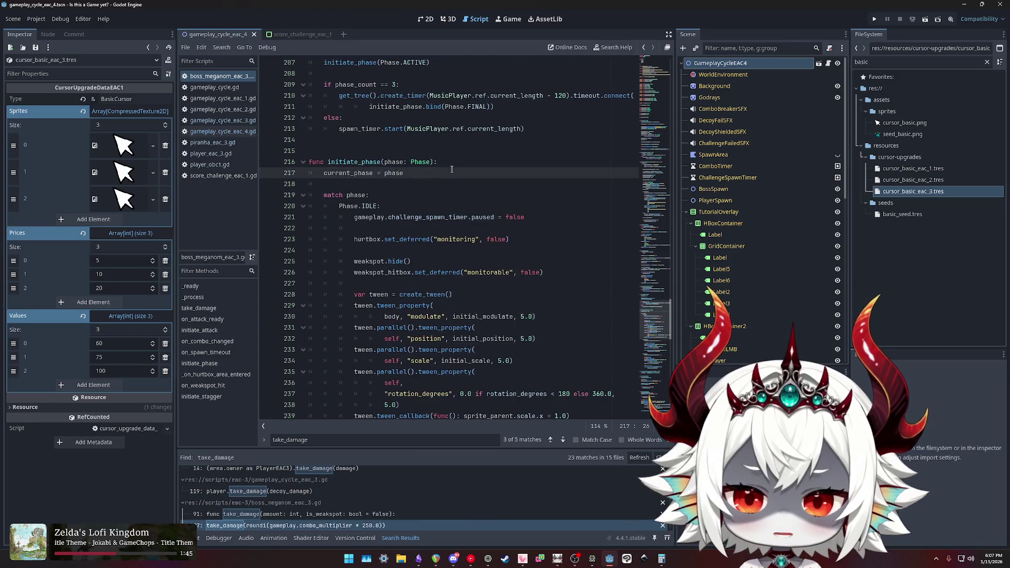
key("ctrl+f")
type("final")
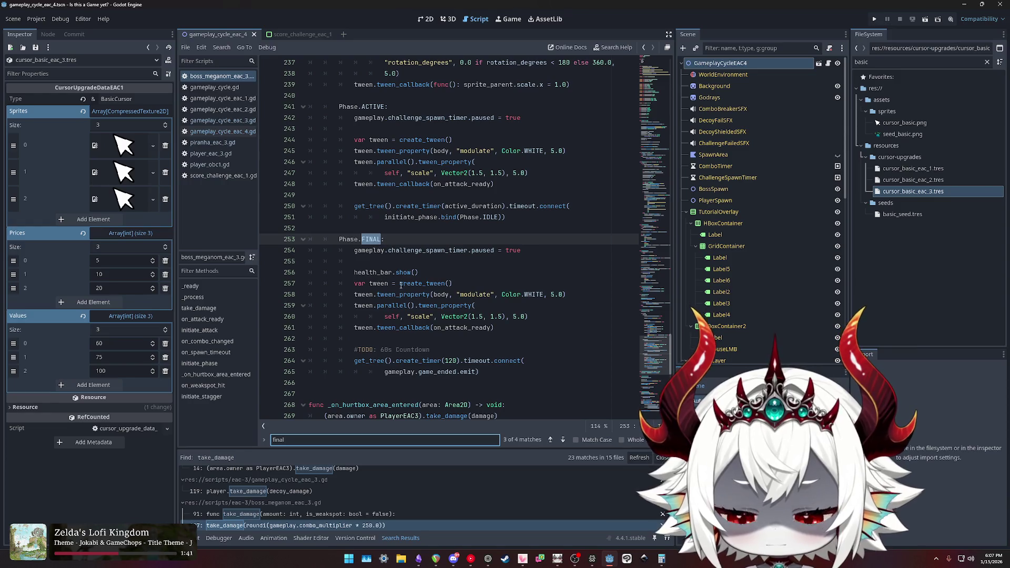
Select boss_staggered on line 286 and search the script for its occurrences.
scroll(398, 280, "down", 9)
scroll(389, 266, "down", 2)
scroll(390, 268, "up", 10)
scroll(392, 272, "down", 9)
scroll(392, 271, "down", 2)
double_click(357, 217)
double_click(371, 229)
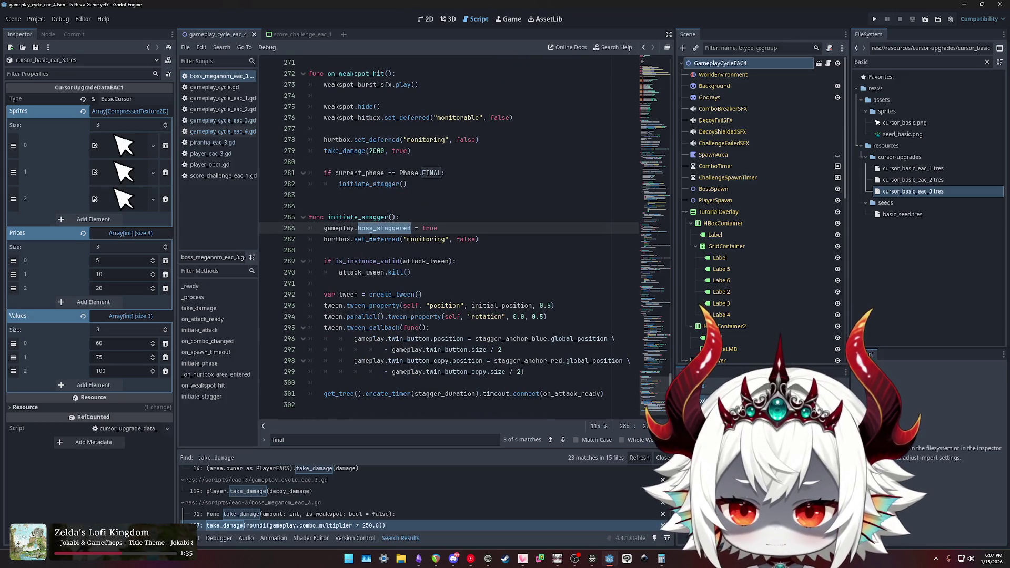
left_click(376, 228)
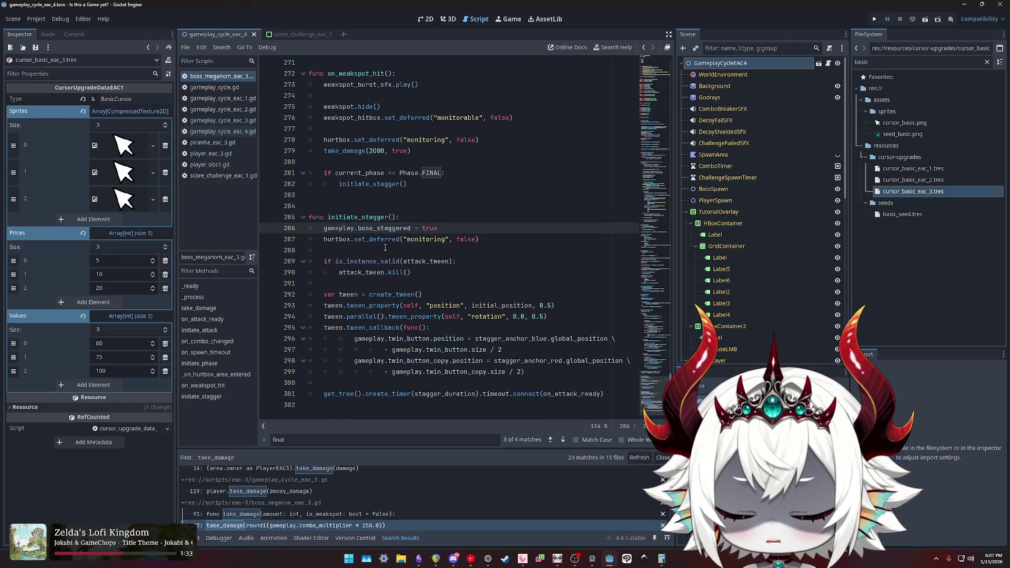
key("ctrl+f")
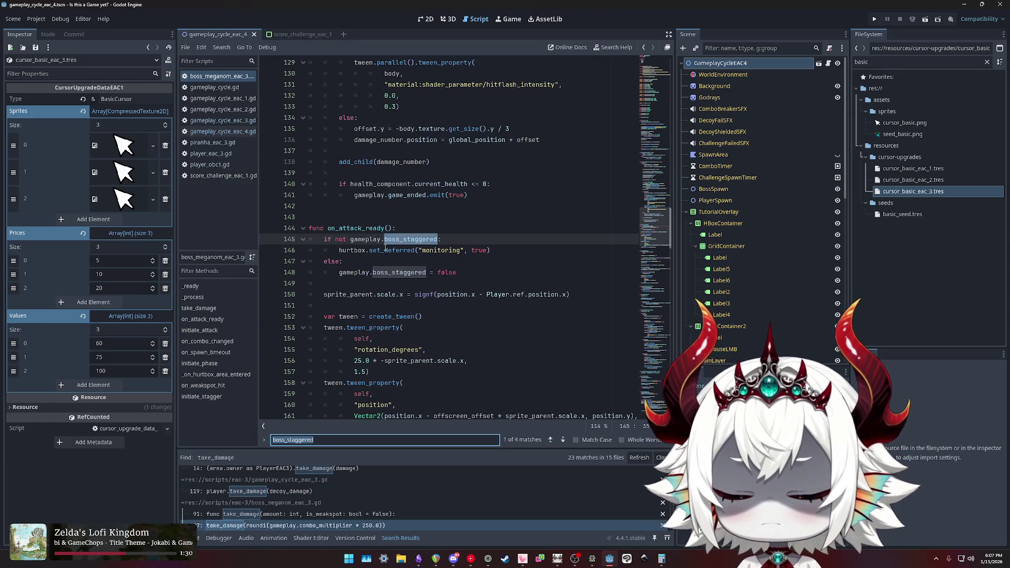
key("Return")
key("Return")
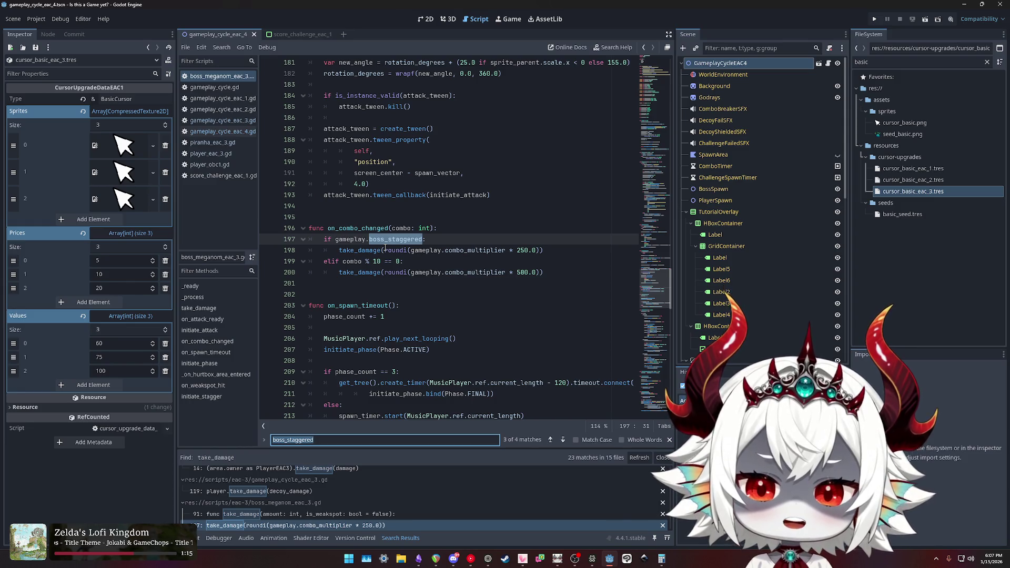
key("Return")
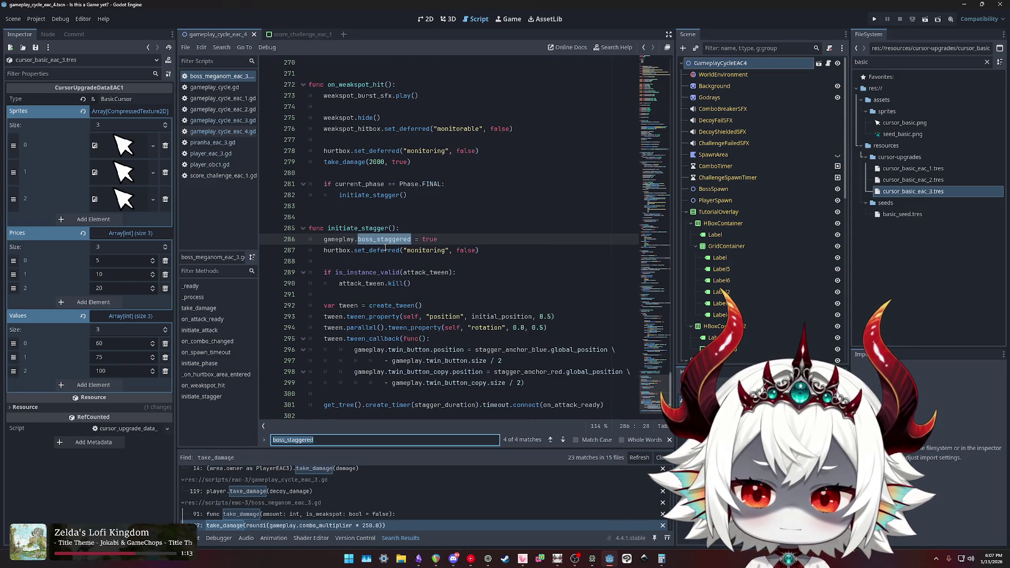
key("Return")
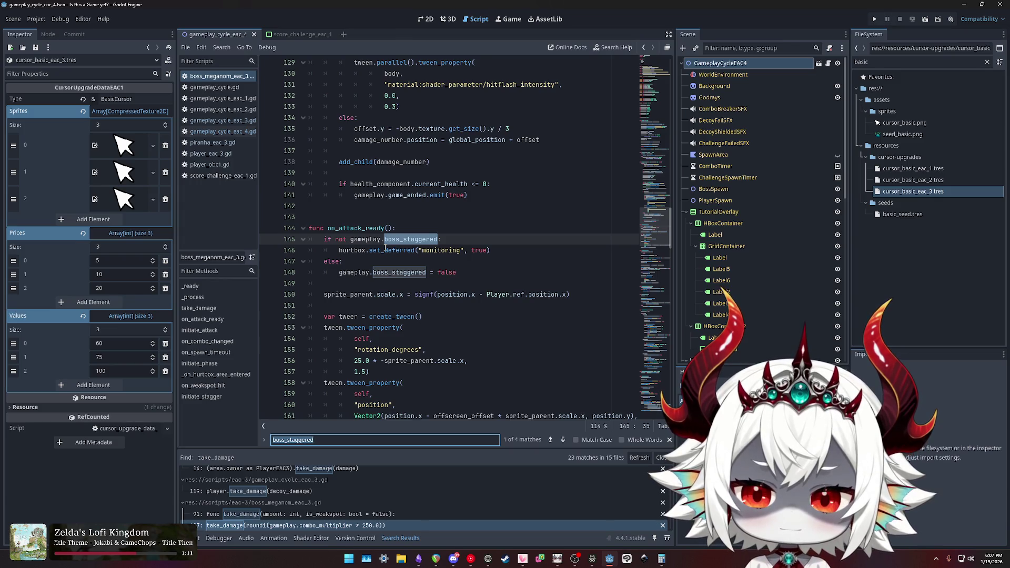
key("Return")
key("Return")
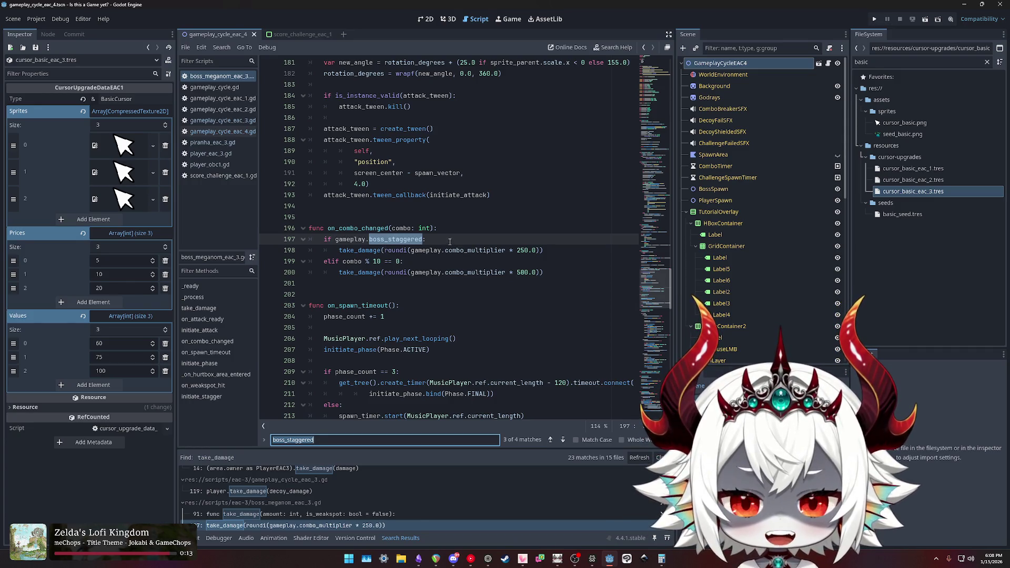
left_click(418, 559)
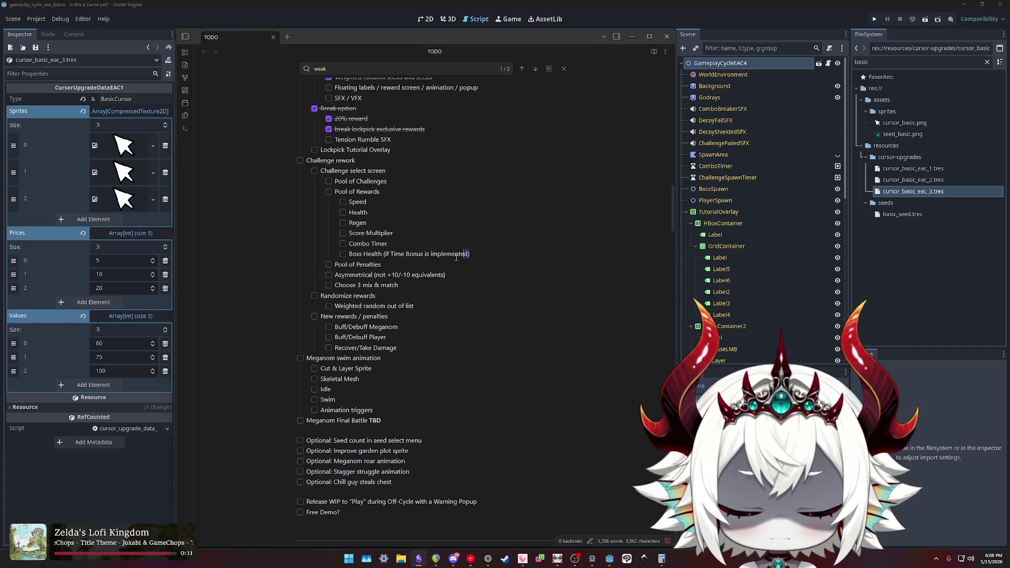
Scroll to Higher Risk vs. Reward Challenges and select the 'Optional: Buff / Weaken boss (damage/speed)' line.
triple_click(302, 253)
left_click(492, 253)
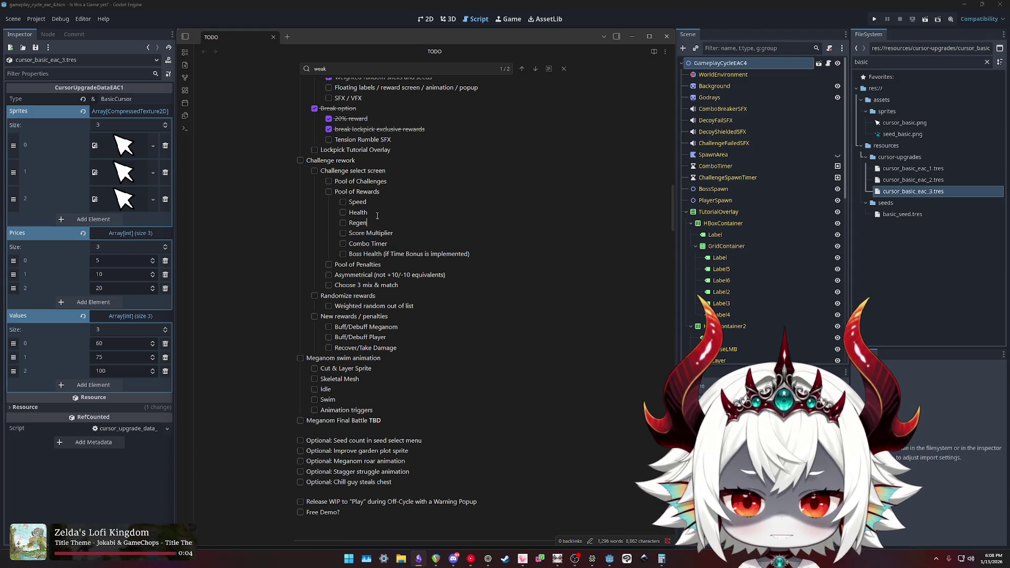
scroll(429, 326, "down", 5)
scroll(429, 327, "down", 9)
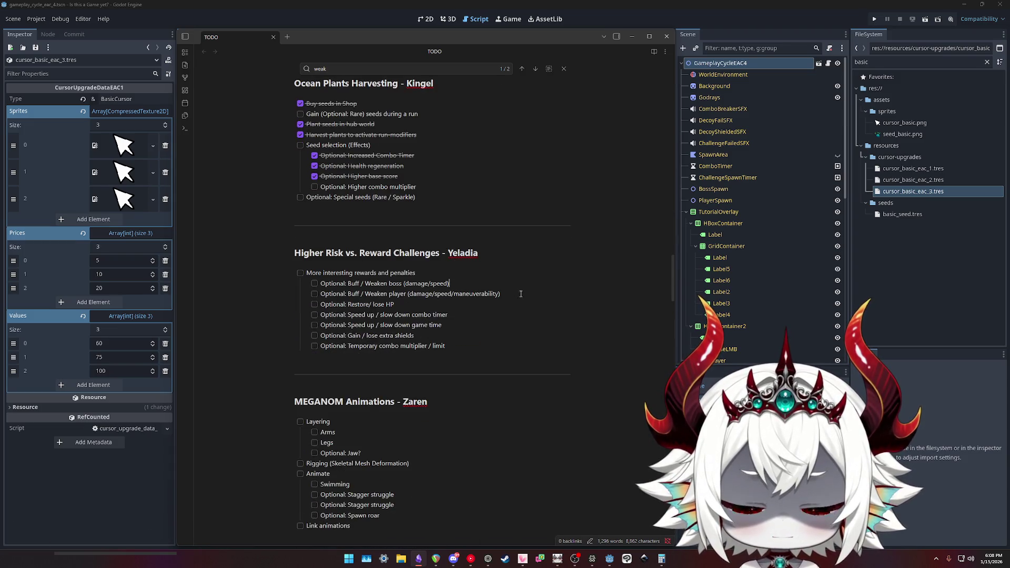
left_click_drag(448, 283, 317, 283)
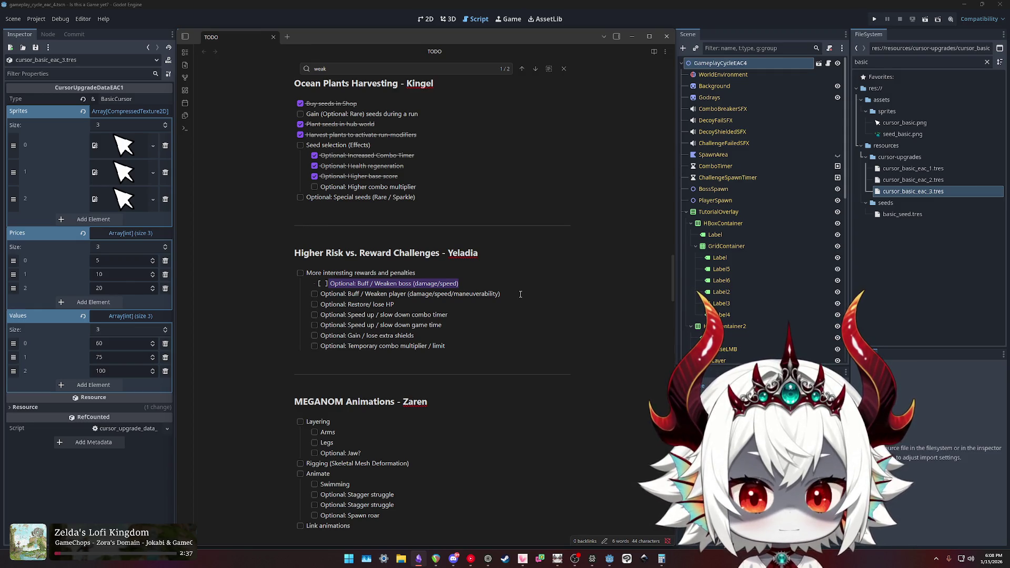
left_click(496, 284)
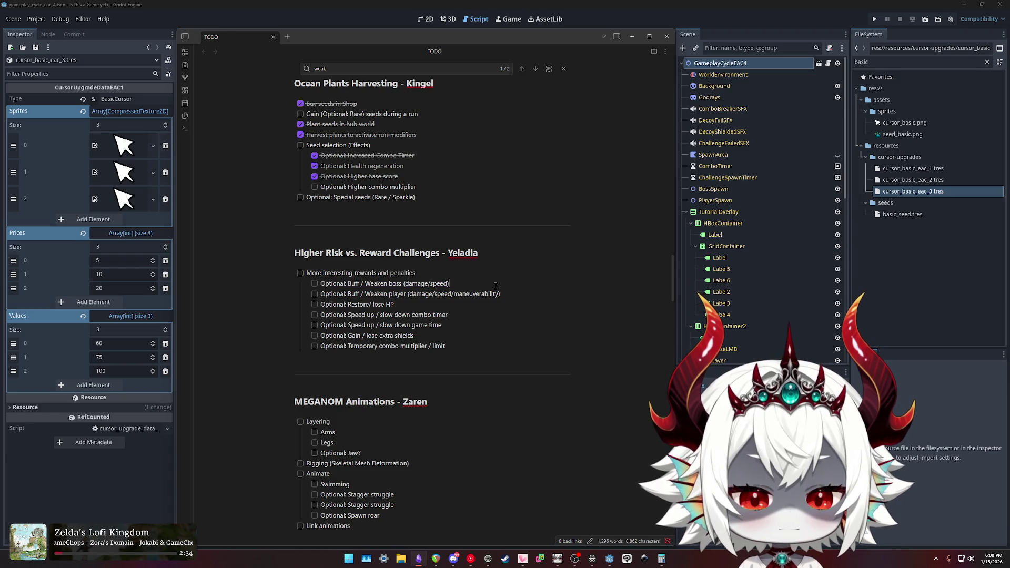
triple_click(464, 284)
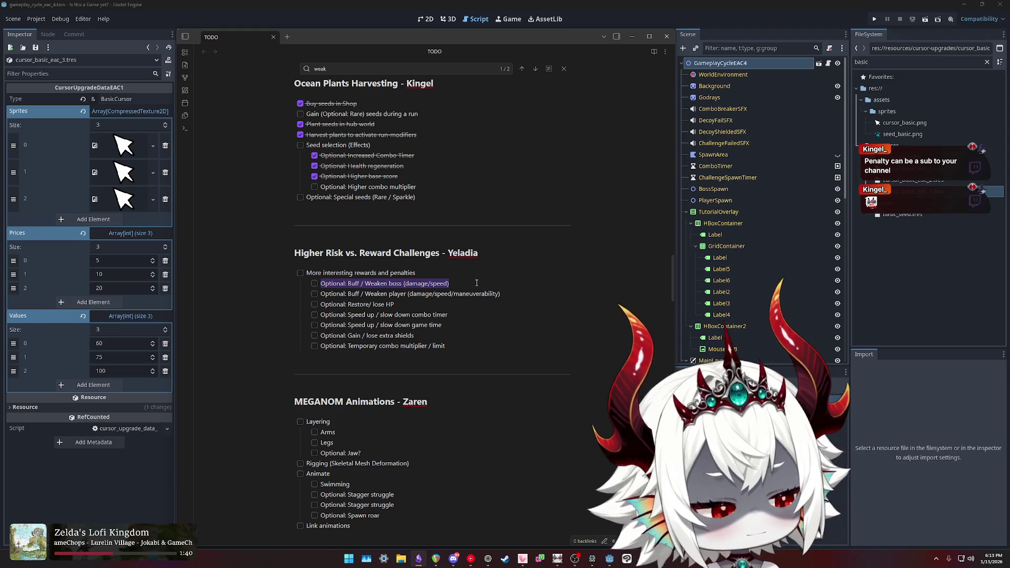
left_click(479, 239)
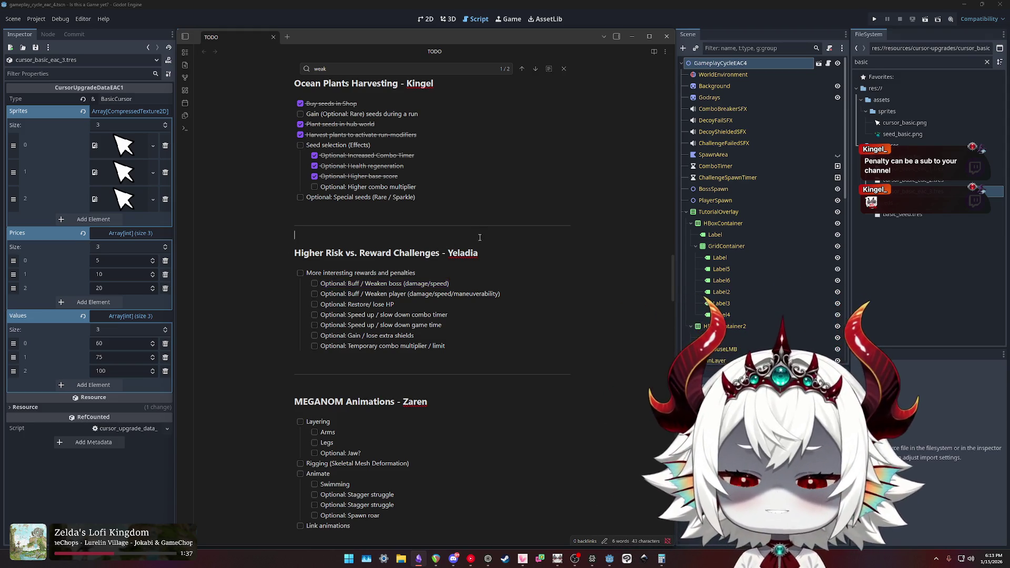
Insert two blank lines above the Higher Risk vs. Reward Challenges heading.
key("Return")
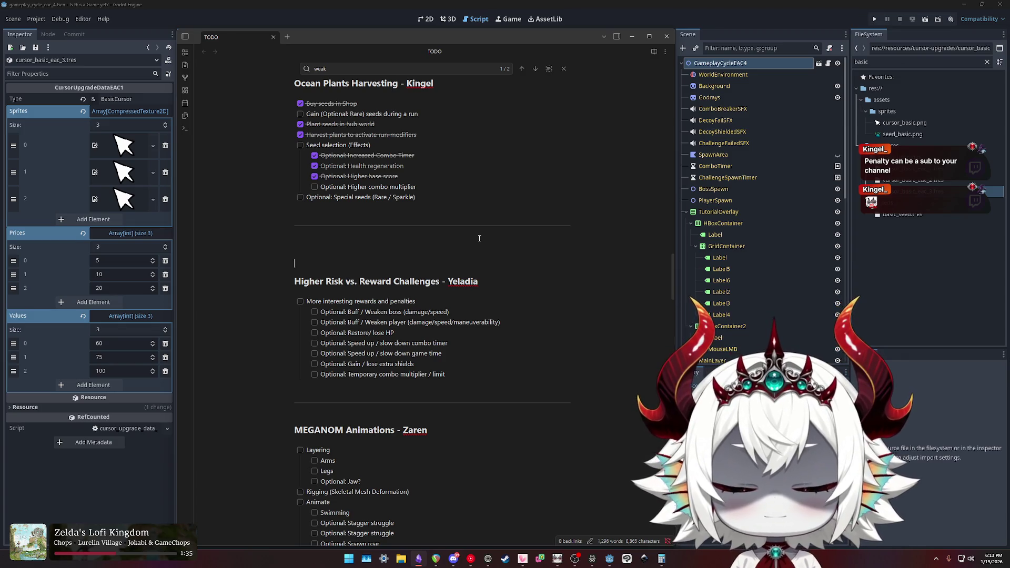
key("Return")
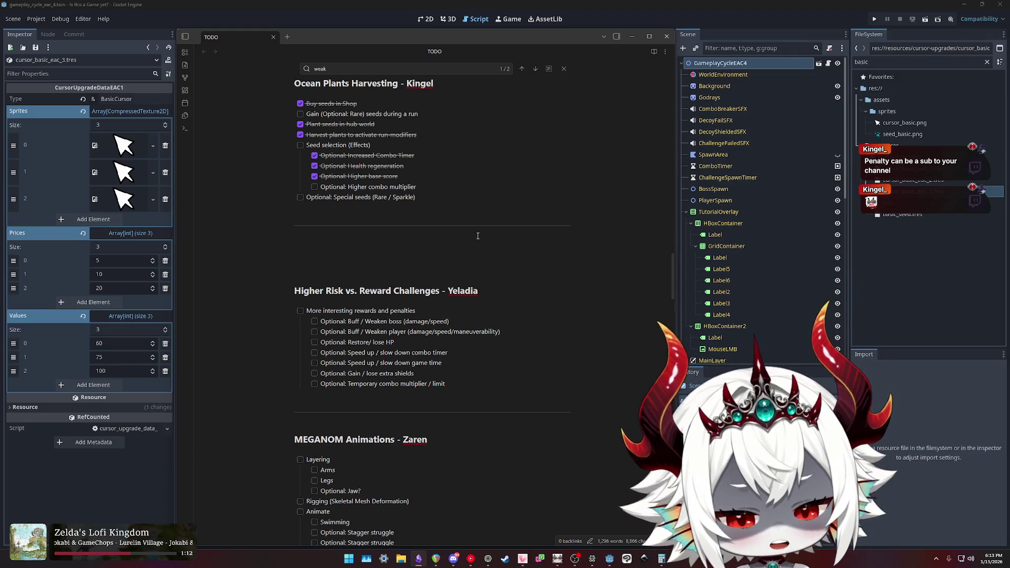
key("Down")
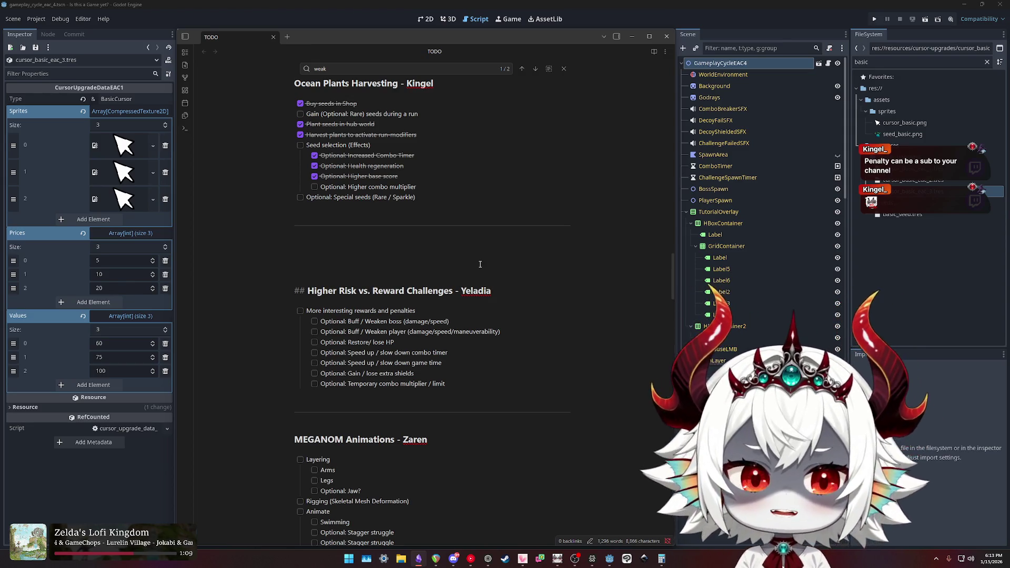
key("alt+Tab")
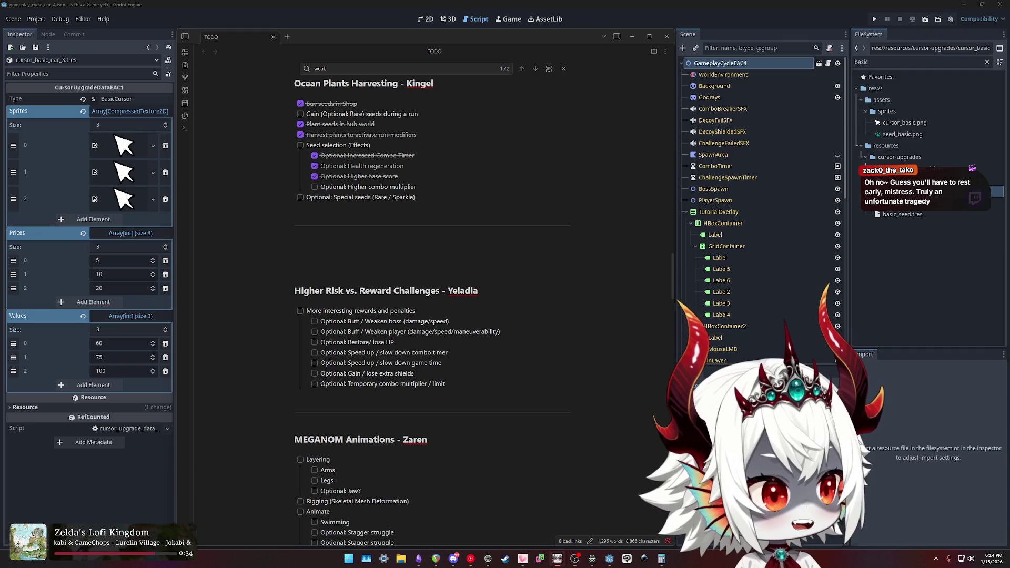
Write Reward 1, Reward 2 and Reward 3 lines below the harvesting list.
left_click(421, 250)
type("Reward 1")
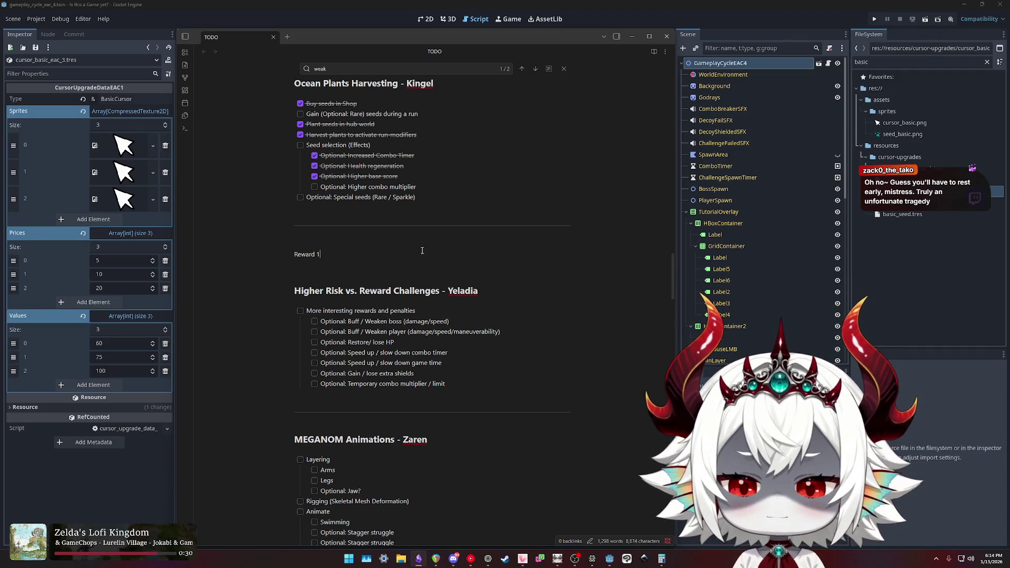
key("Return")
type("Reward 2")
key("Return")
type("Reward 3")
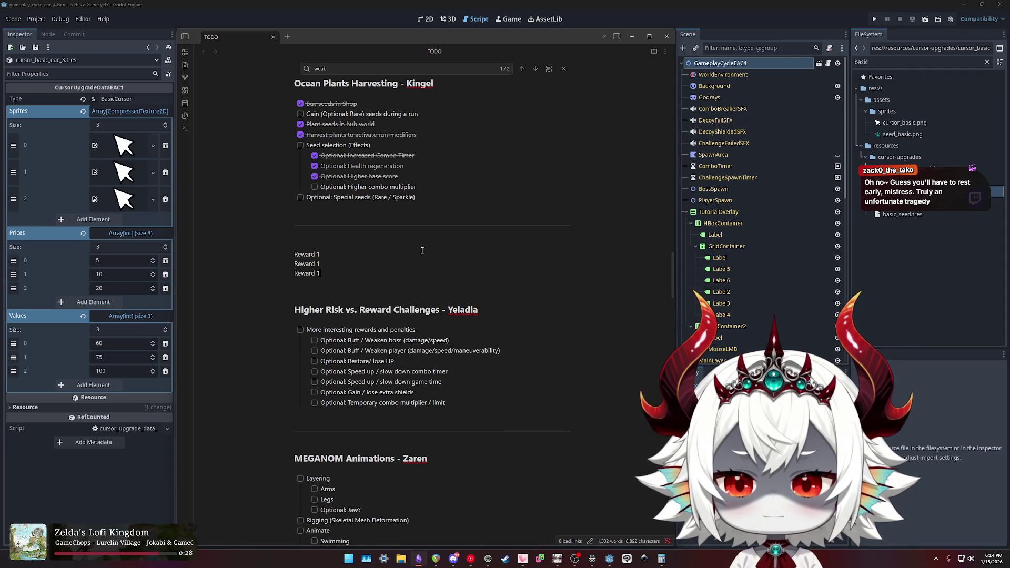
Give Reward 1 '10% score but 50% boss health', Reward 2 '20% player speed but 50% boss speed', and start Reward 3.
key("Up")
key("Up")
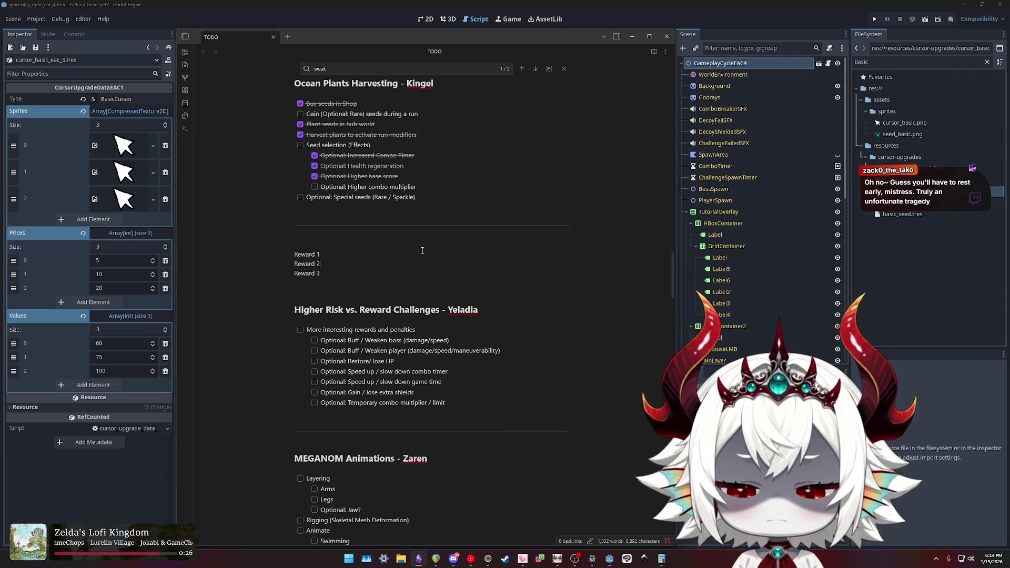
type("> ")
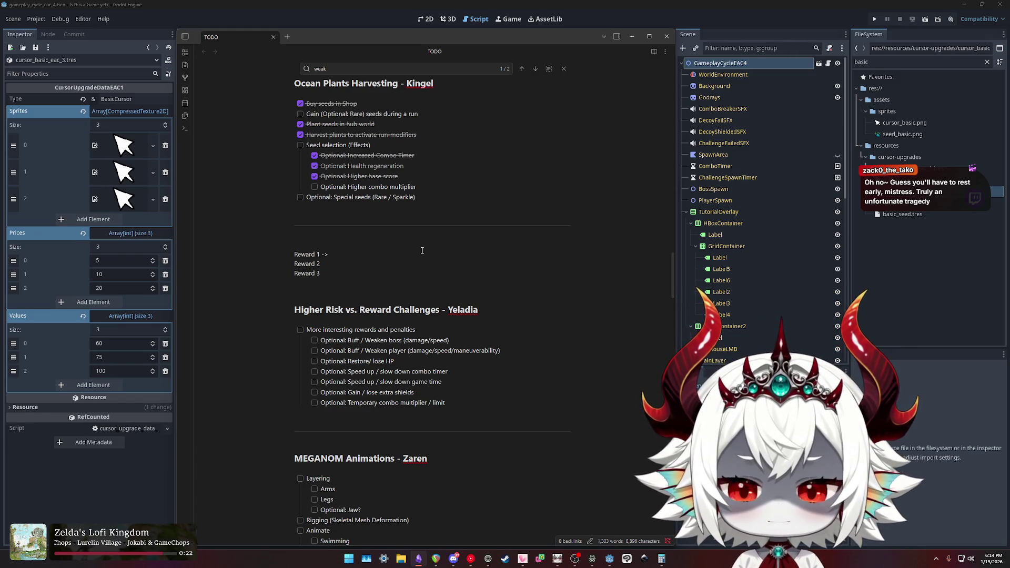
type("10% ")
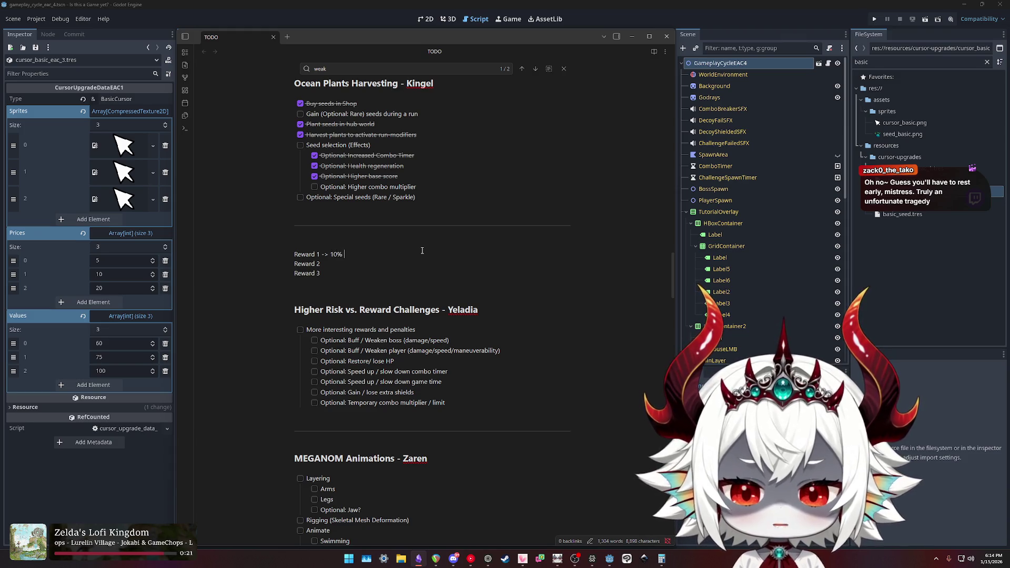
type("score but 50")
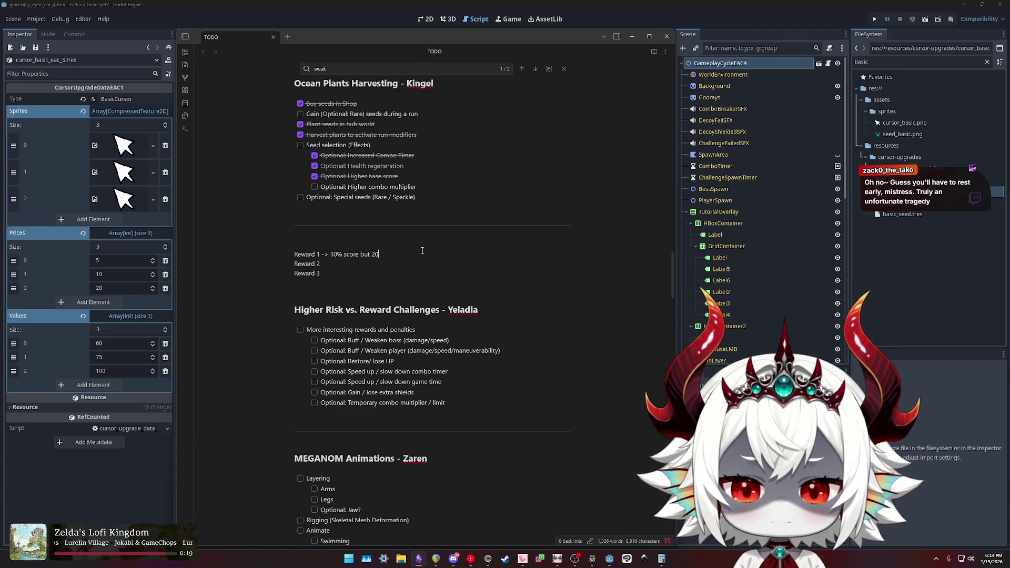
type("% ")
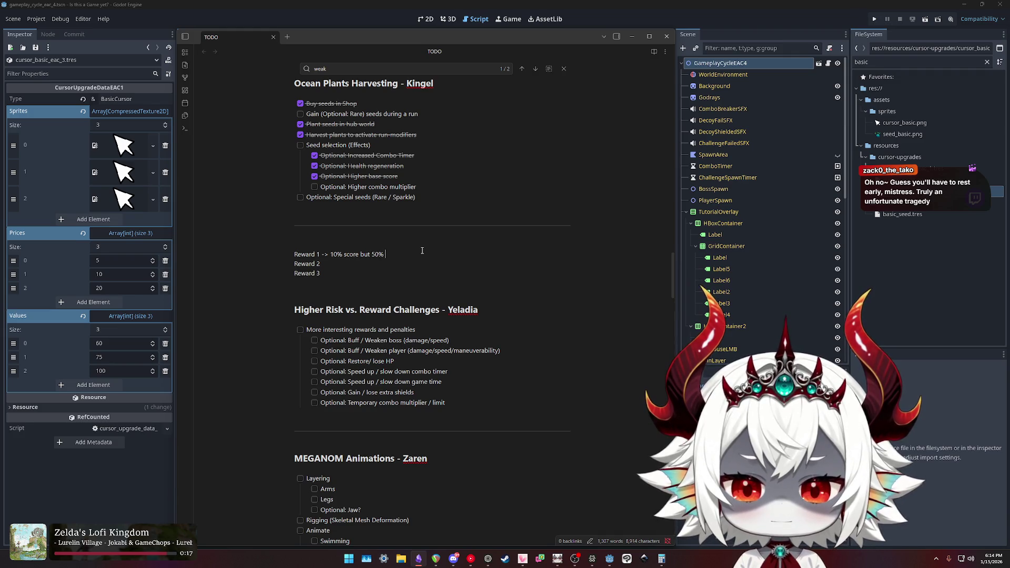
type("boss health")
key("Down")
type("-")
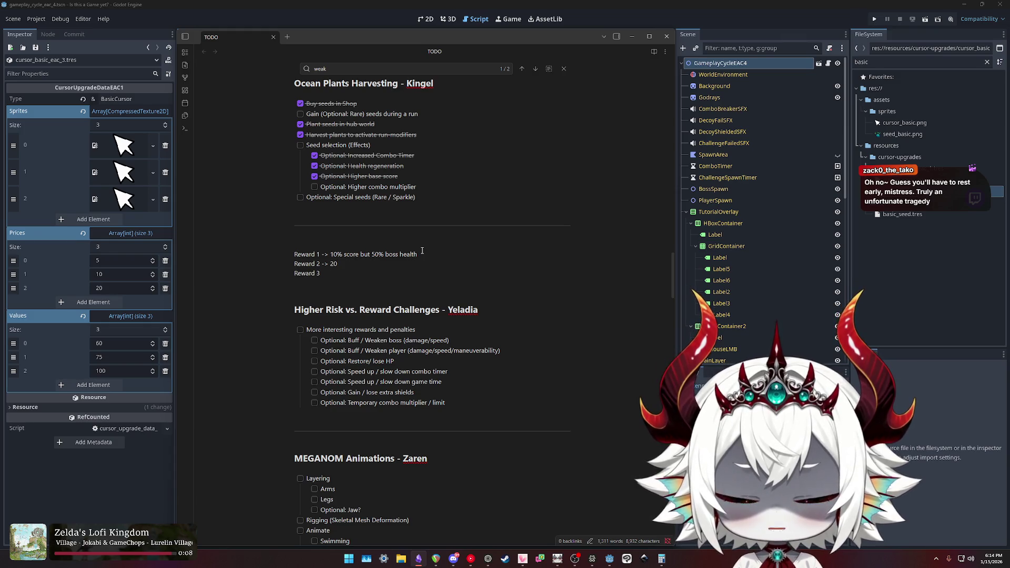
type("% player speed ")
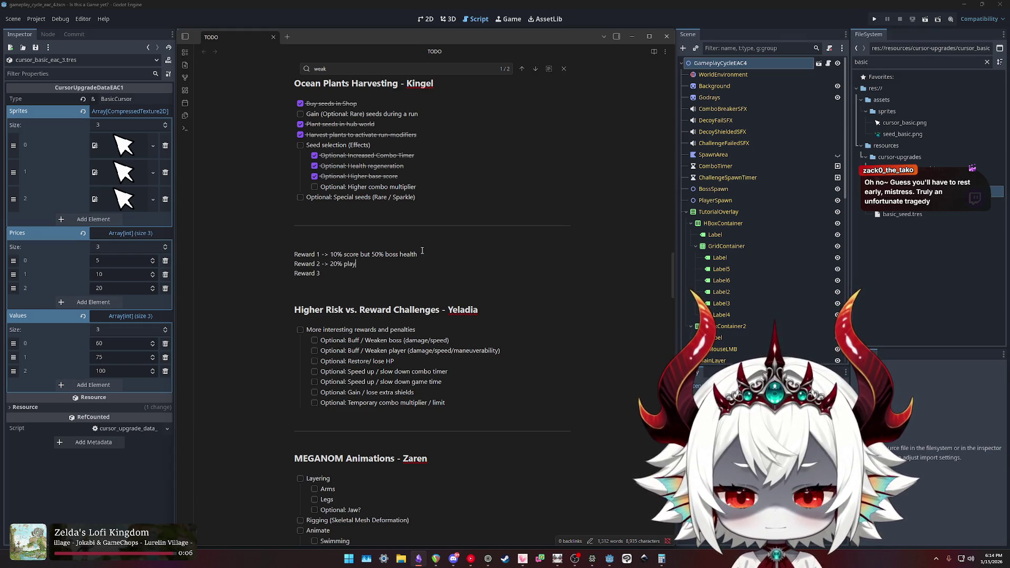
type("but ")
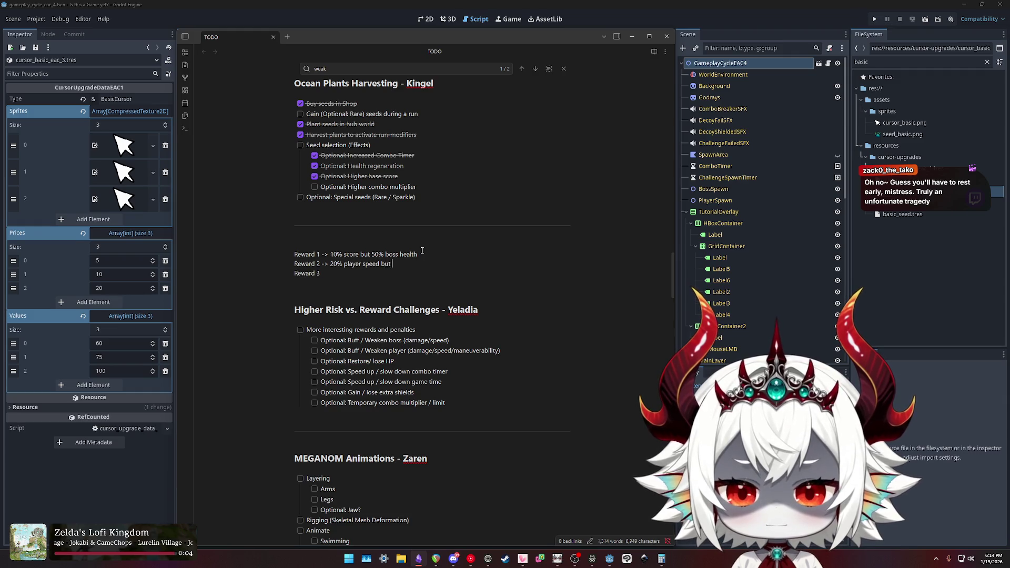
type("50%")
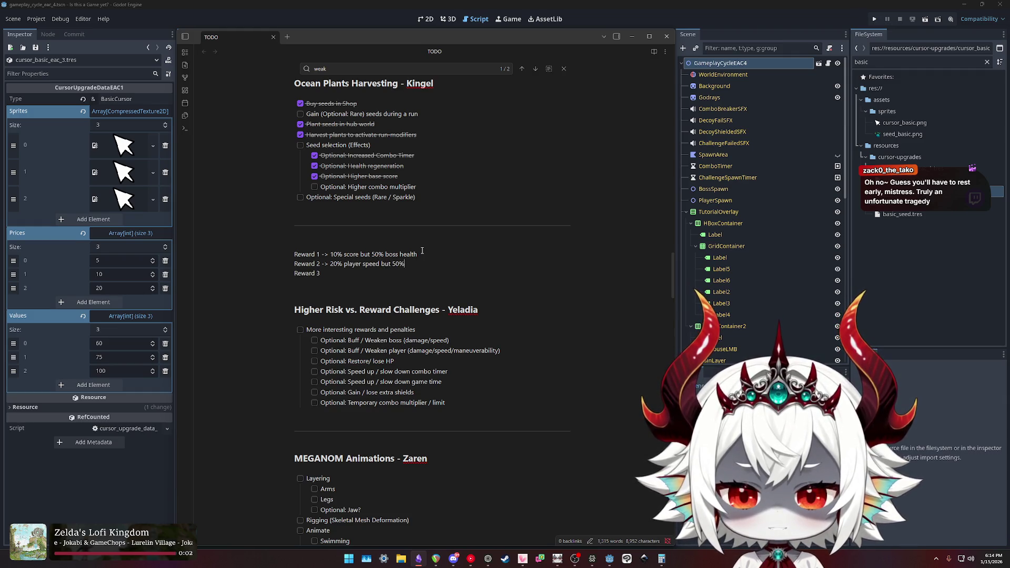
type(" boss speed")
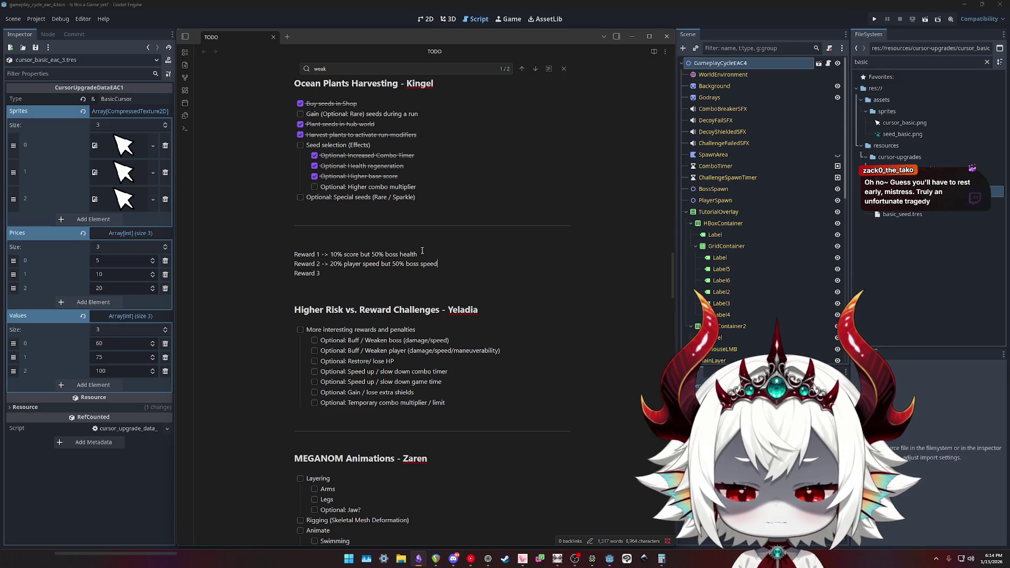
key("Down")
type("-> ")
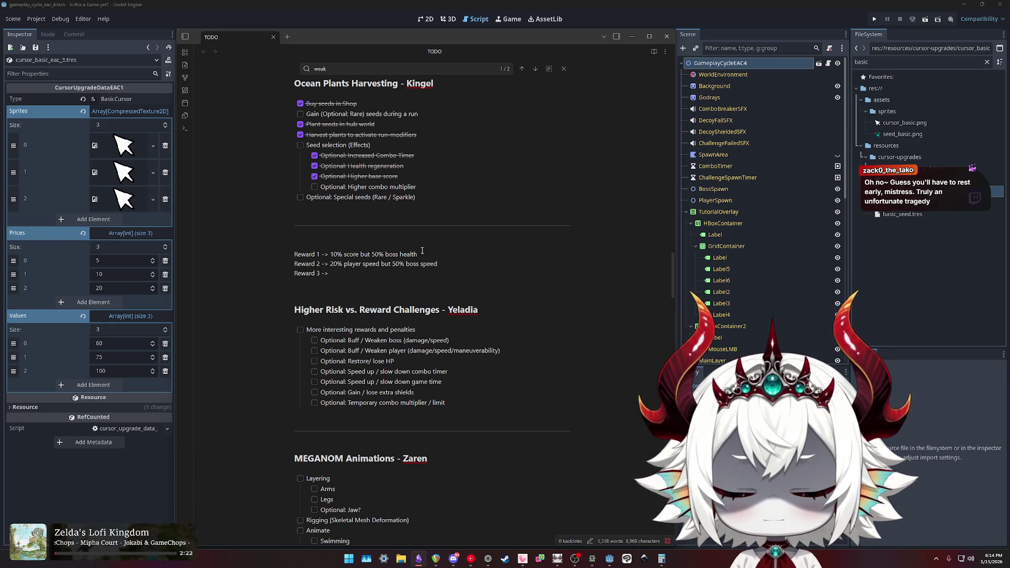
type("50% player health but")
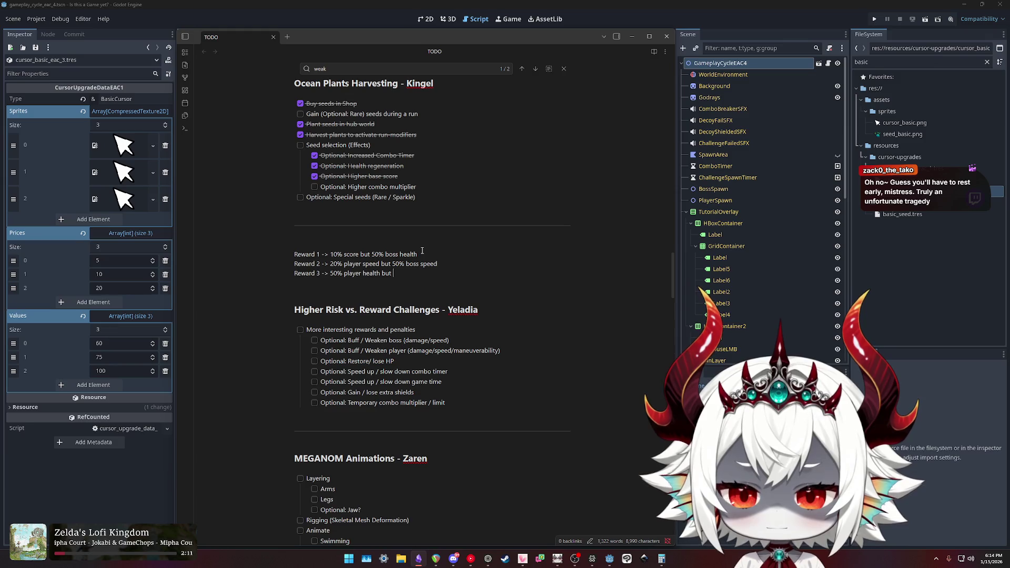
Finish Reward 3 with a 10% score drawback, then delete it so only 50% player health remains.
type("10% score")
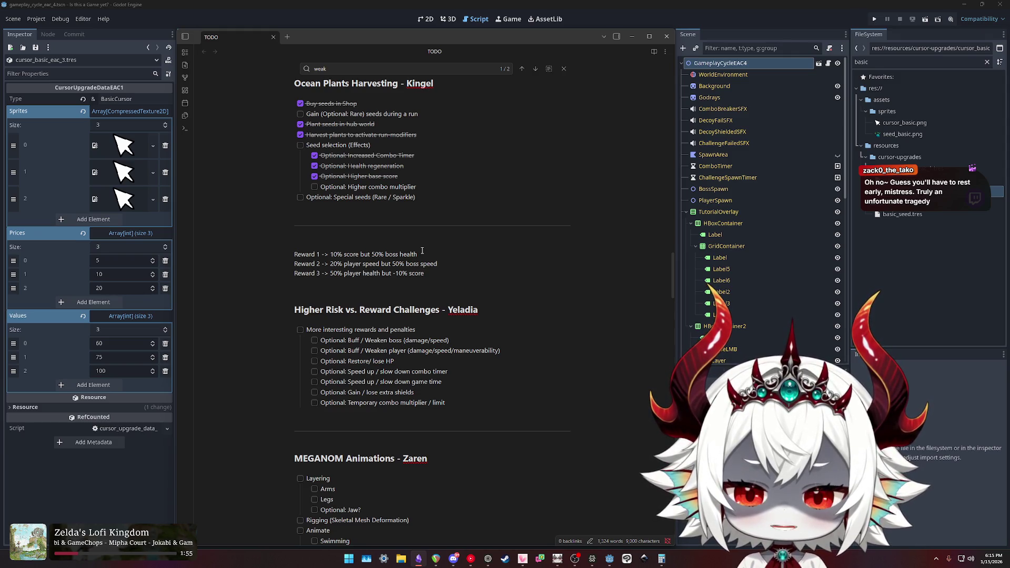
key("shift+End")
key("BackSpace")
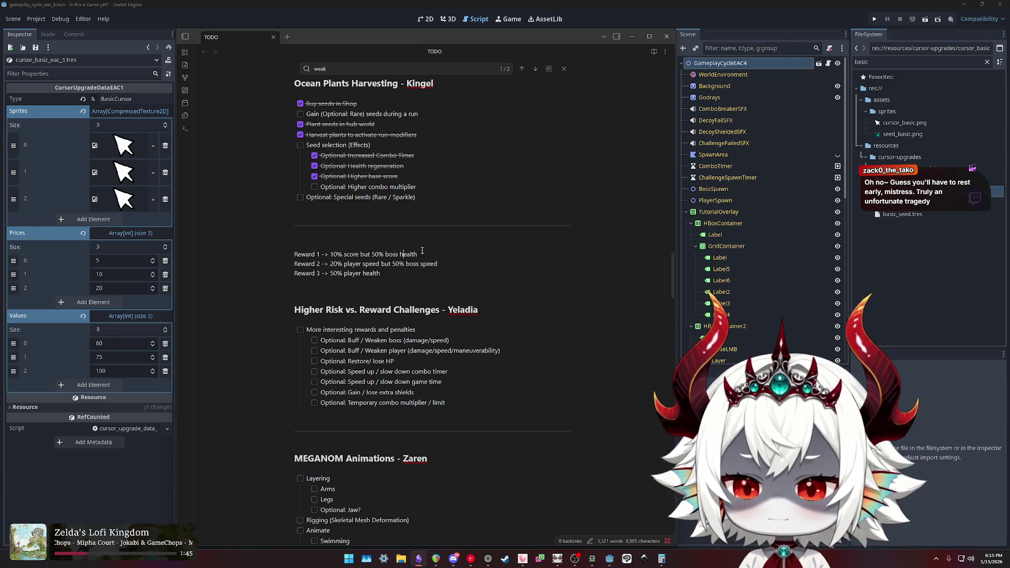
Change Reward 2's drawback from 50% boss speed to 20% boss damage.
key("Down")
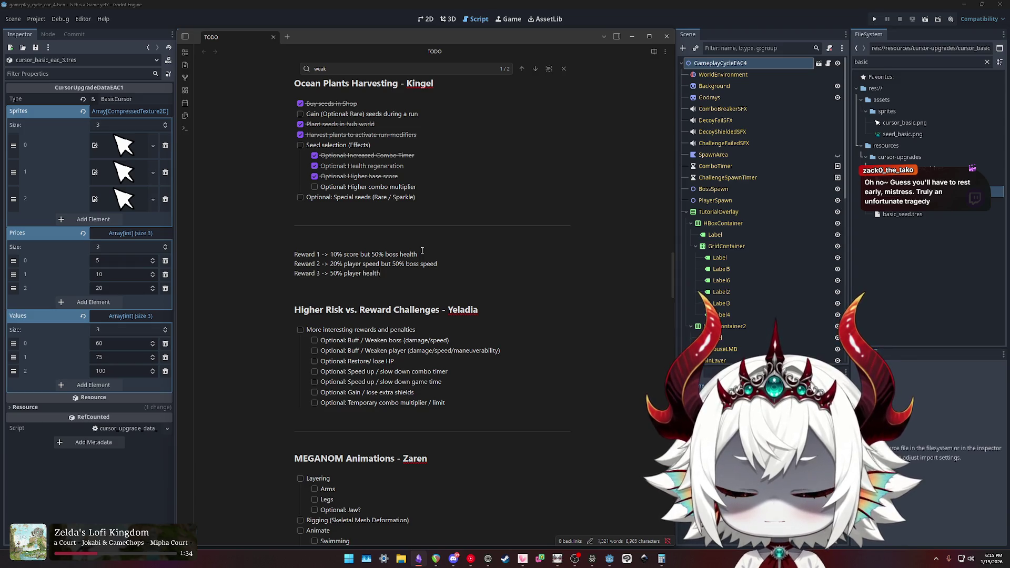
key("ctrl+shift+Left")
key("ctrl+shift+Left")
key("ctrl+shift+Left")
key("Left")
key("shift+Left")
type("2")
key("Right")
key("Right")
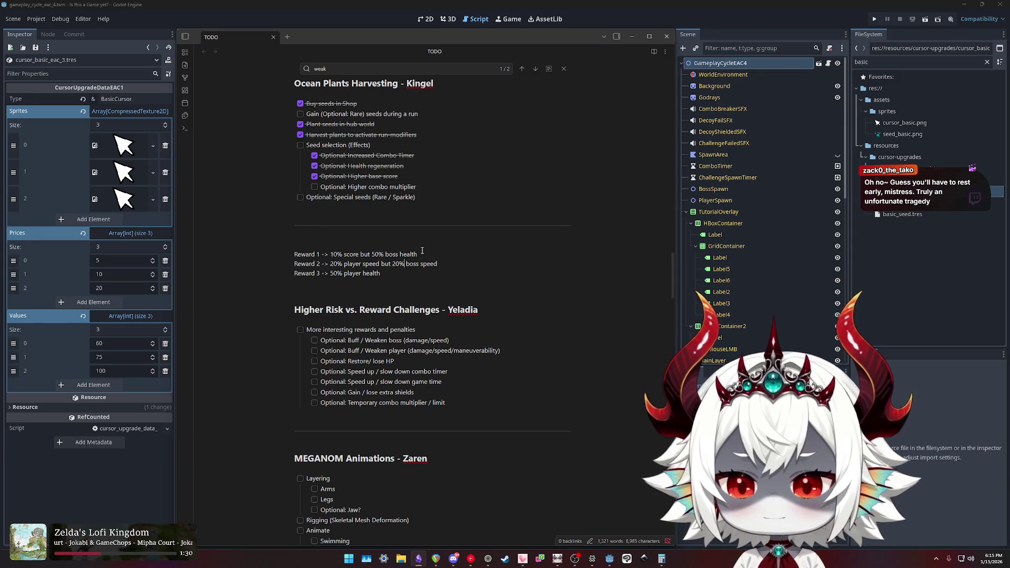
key("ctrl+shift+Left")
type("damage")
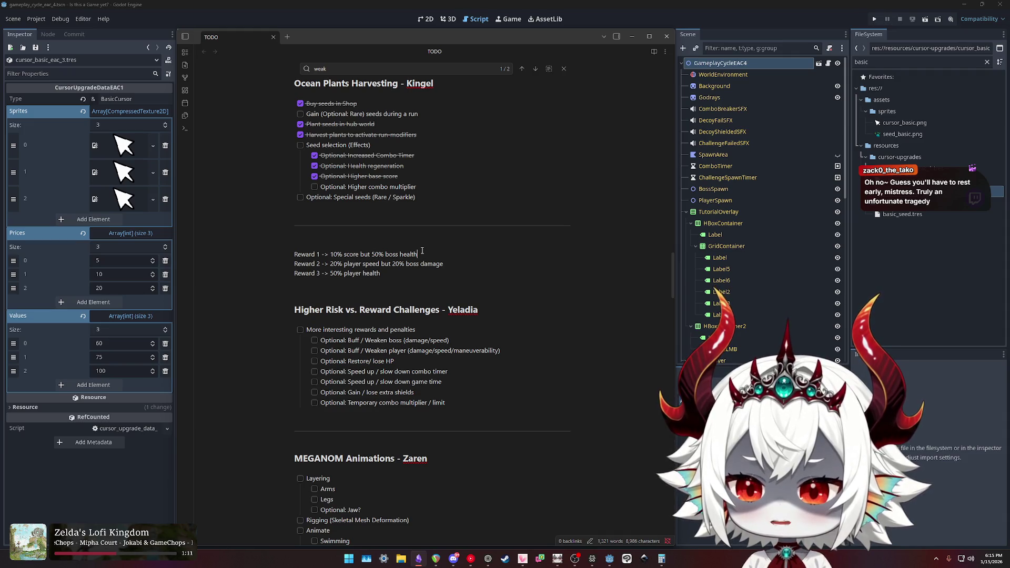
key("Down")
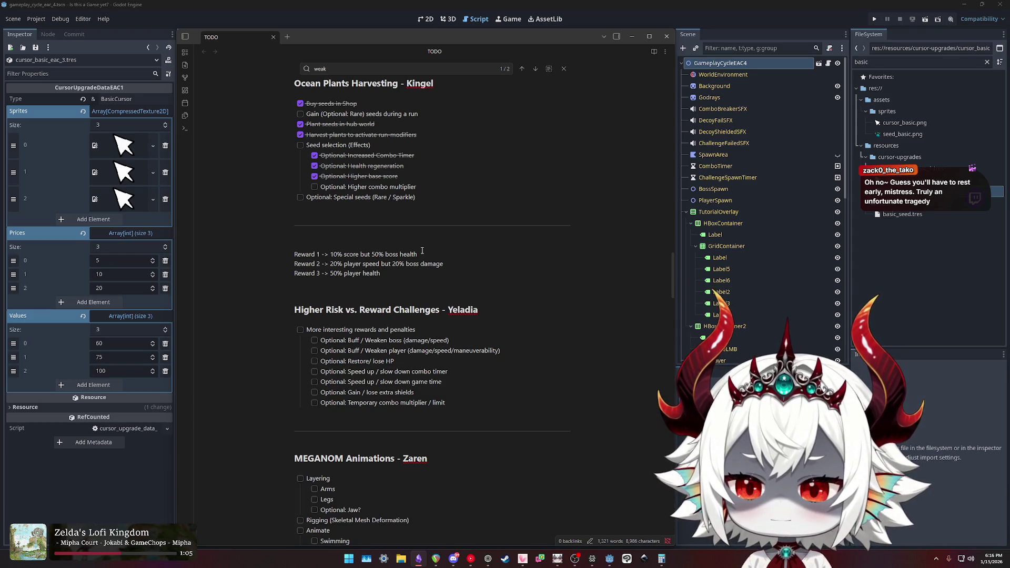
Add Penalty 1, Penalty 2 and Penalty 3 lines with '->' markers below Reward 3.
key("Return")
type("P")
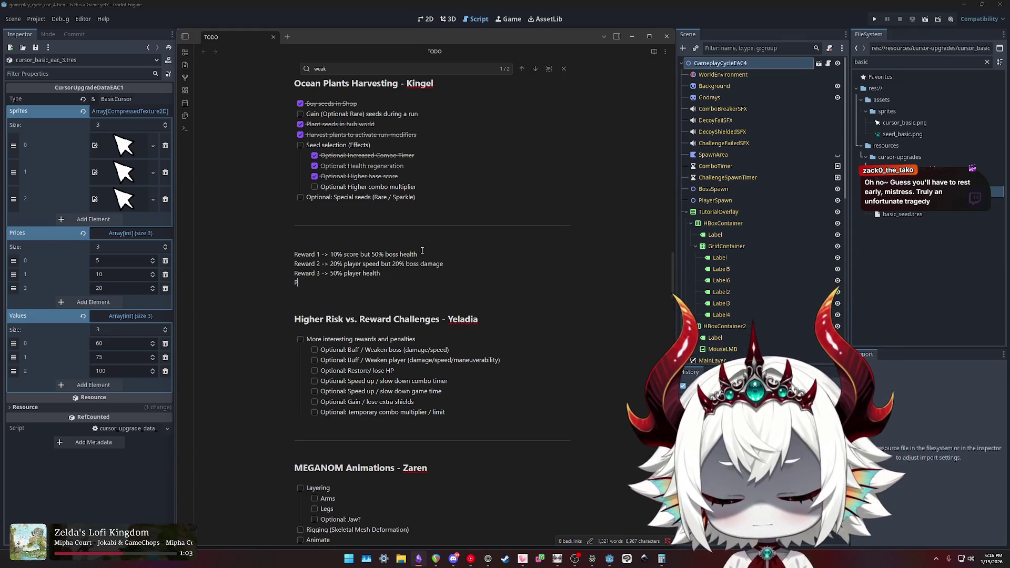
type("enalty 1")
key("shift+Home")
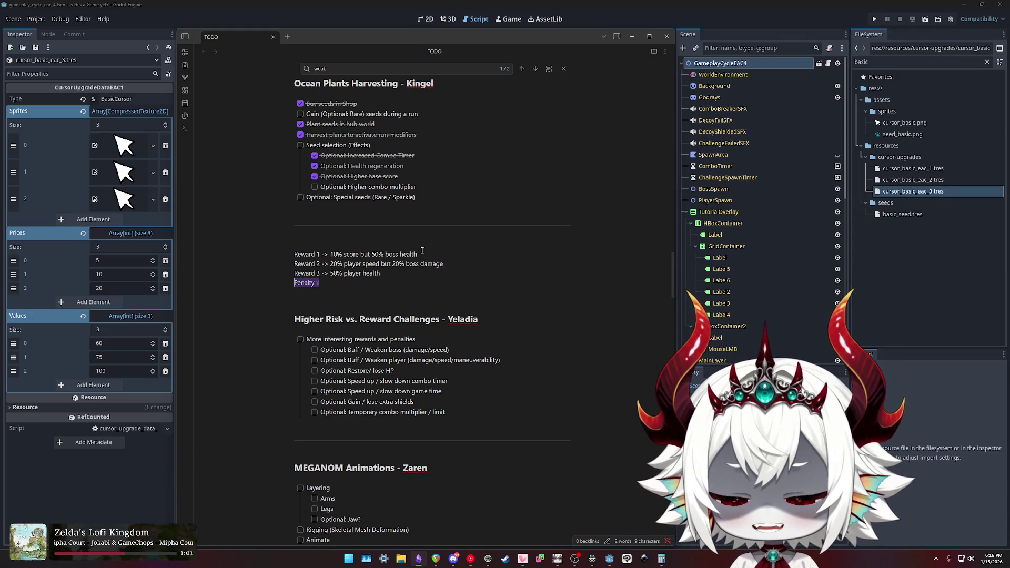
key("ctrl+c")
key("End")
key("Return")
key("ctrl+v")
key("BackSpace")
type("2")
key("Return")
key("ctrl+v")
type("->->")
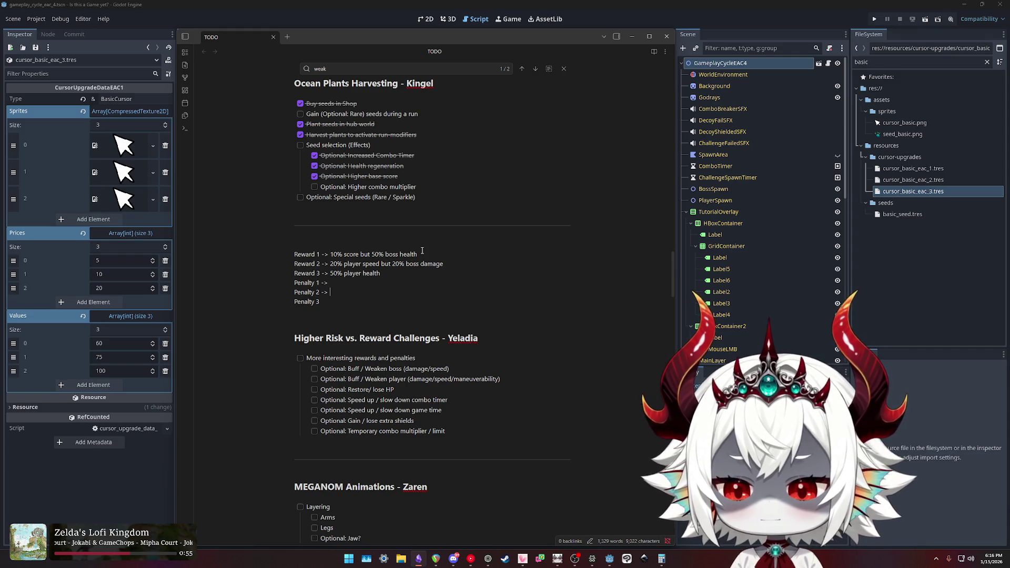
type(" ->")
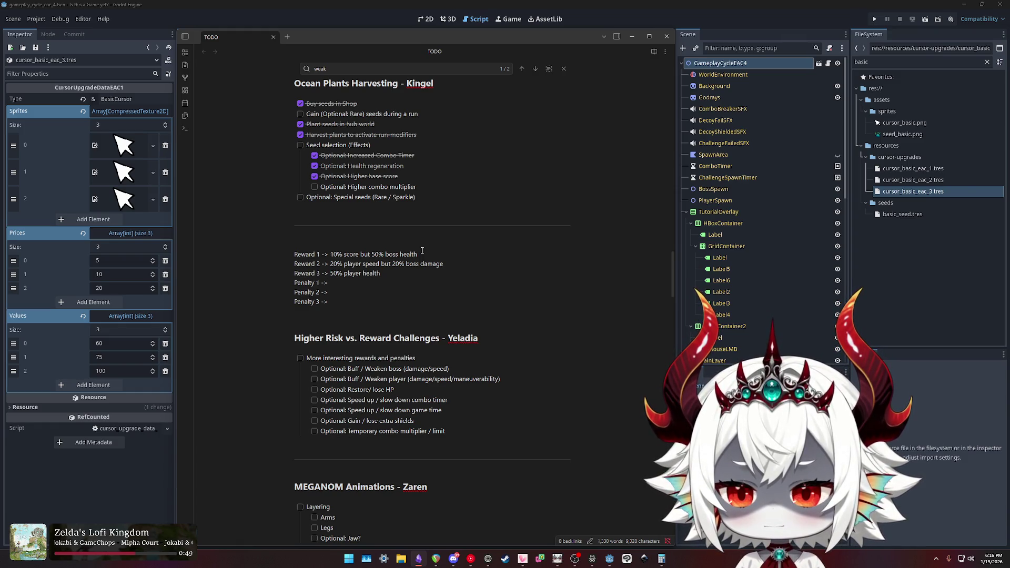
Move Reward 1's 50% boss health and Reward 2's 20% boss damage drawbacks onto Penalty 1 and 2.
key("Up")
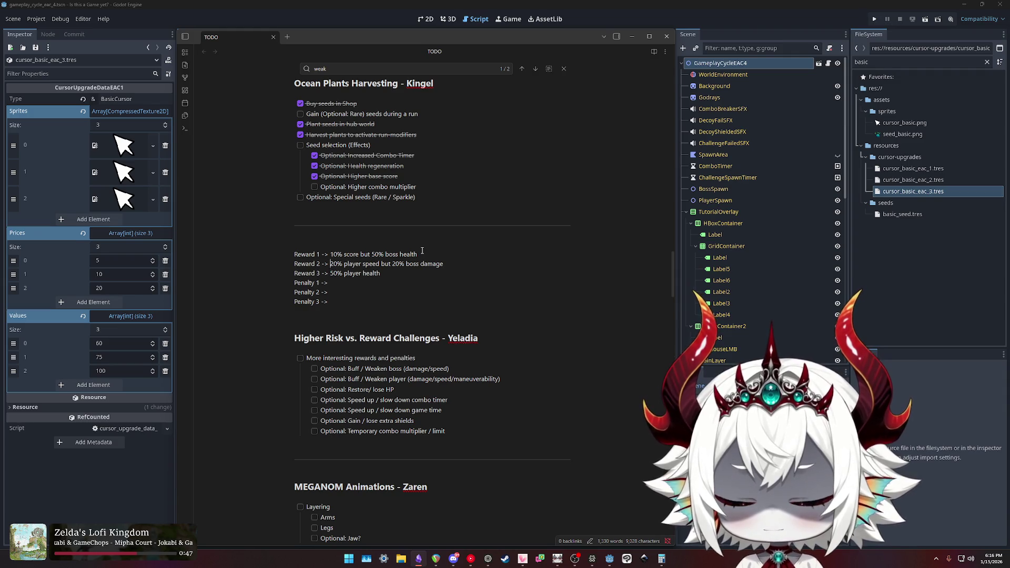
key("shift+End")
key("BackSpace")
key("ctrl+v")
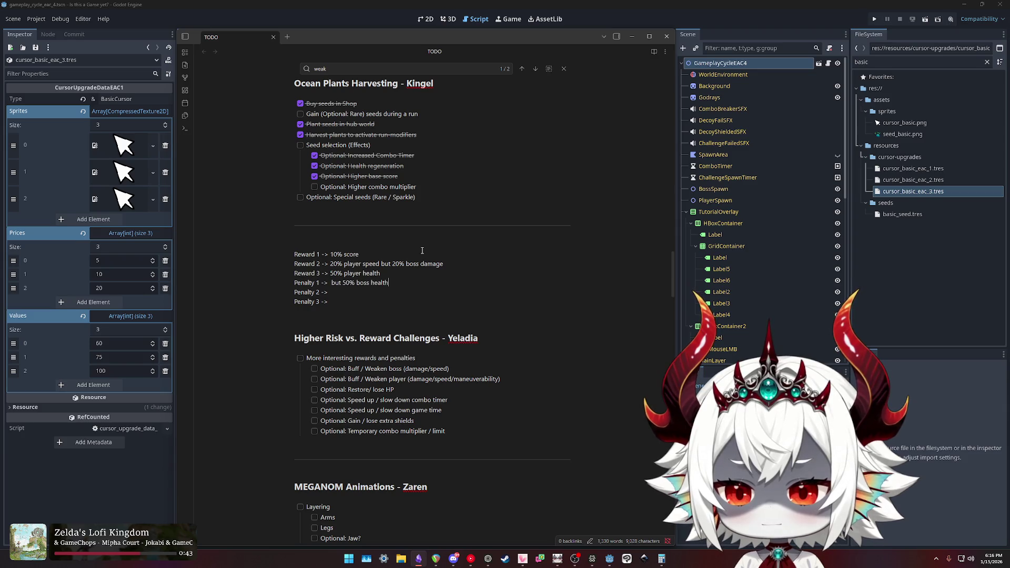
key("BackSpace")
key("BackSpace")
key("BackSpace")
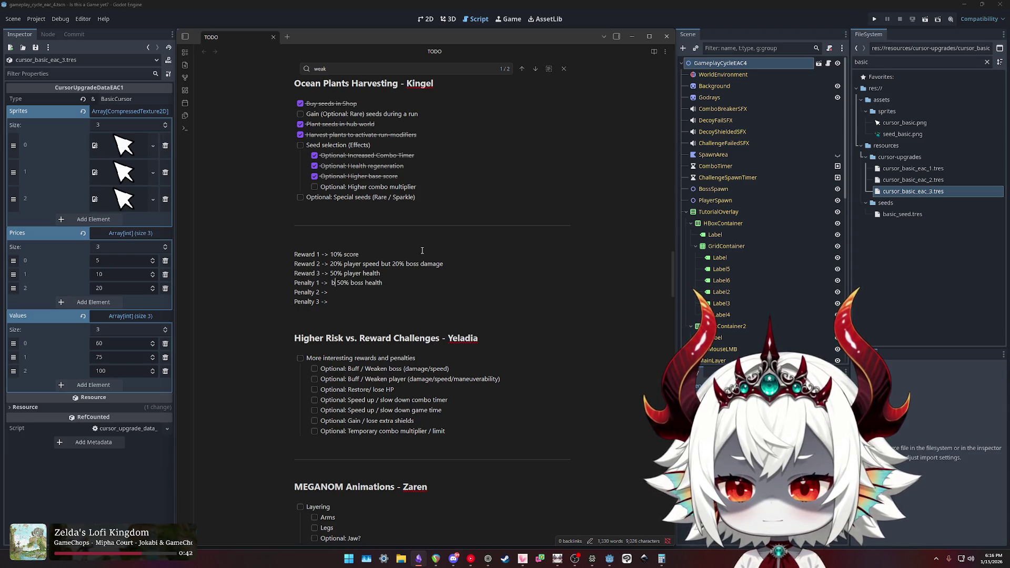
key("Up")
key("ctrl+shift+Left")
key("ctrl+shift+Left")
key("ctrl+shift+Left")
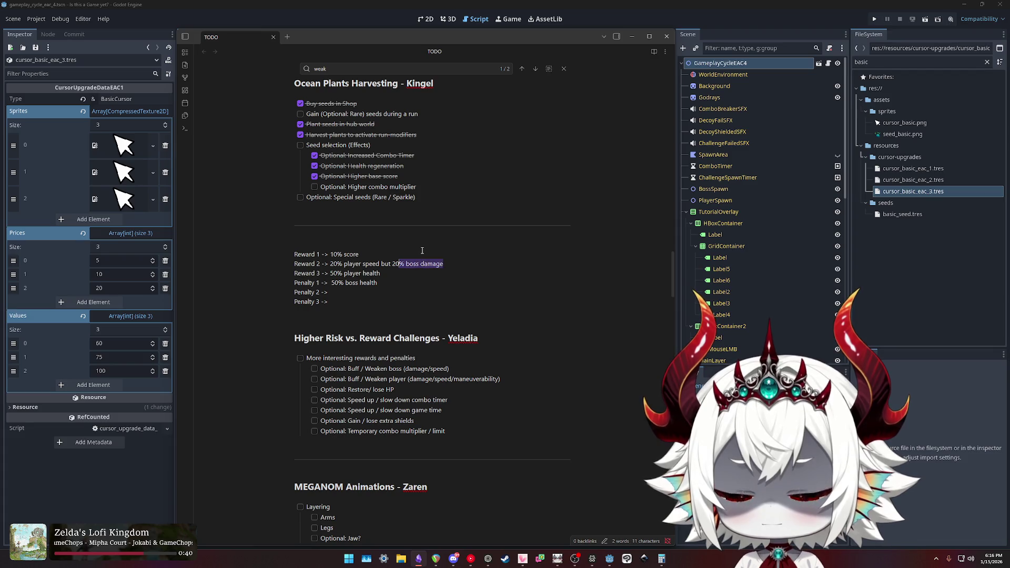
key("ctrl+x")
key("Down")
key("Down")
key("Down")
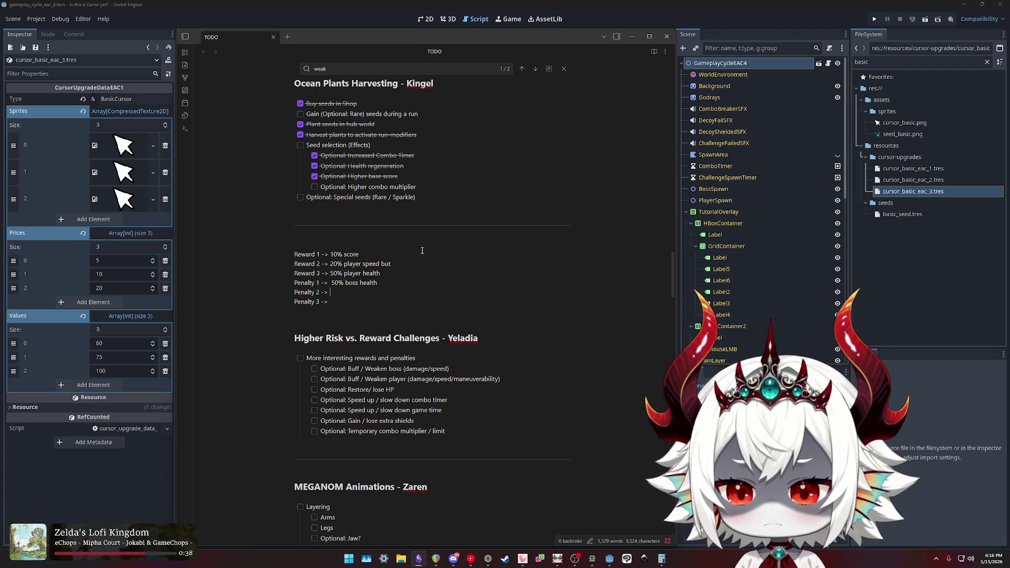
key("ctrl+v")
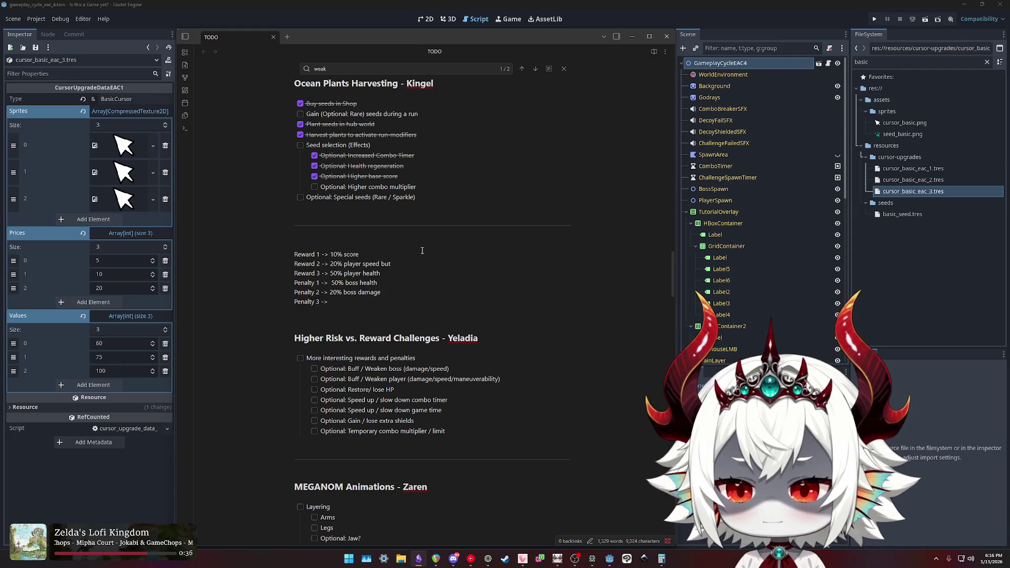
key("ctrl+shift+Left")
key("BackSpace")
Tidy the Penalty 3 line and add a blank line between rewards and penalties.
key("Down")
key("Down")
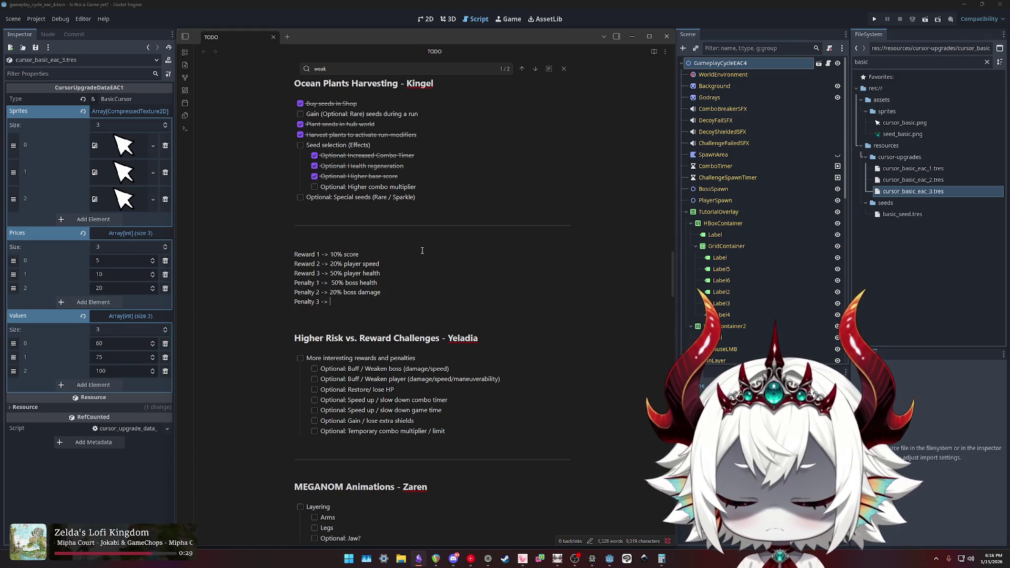
key("BackSpace")
key("Up")
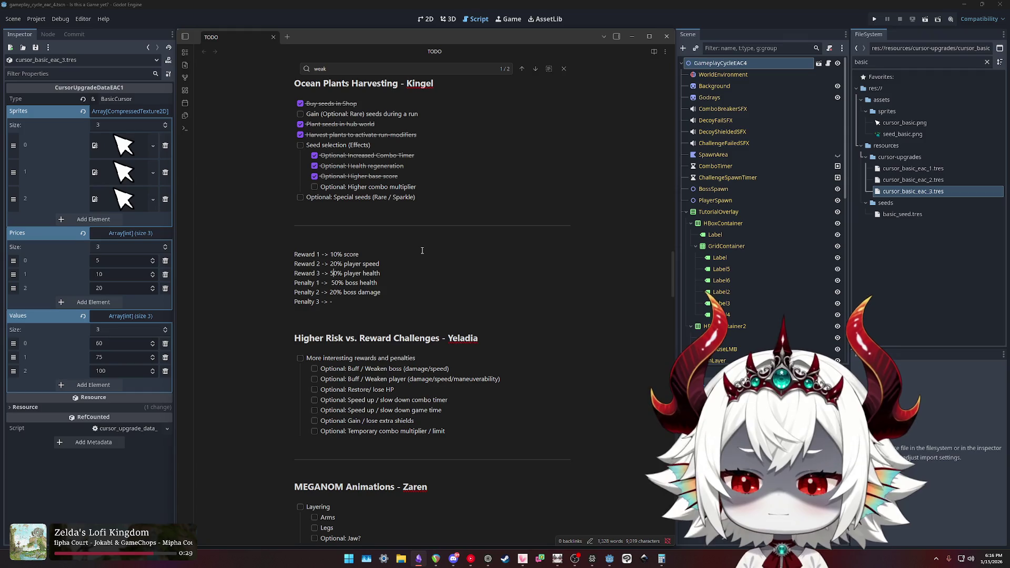
key("Return")
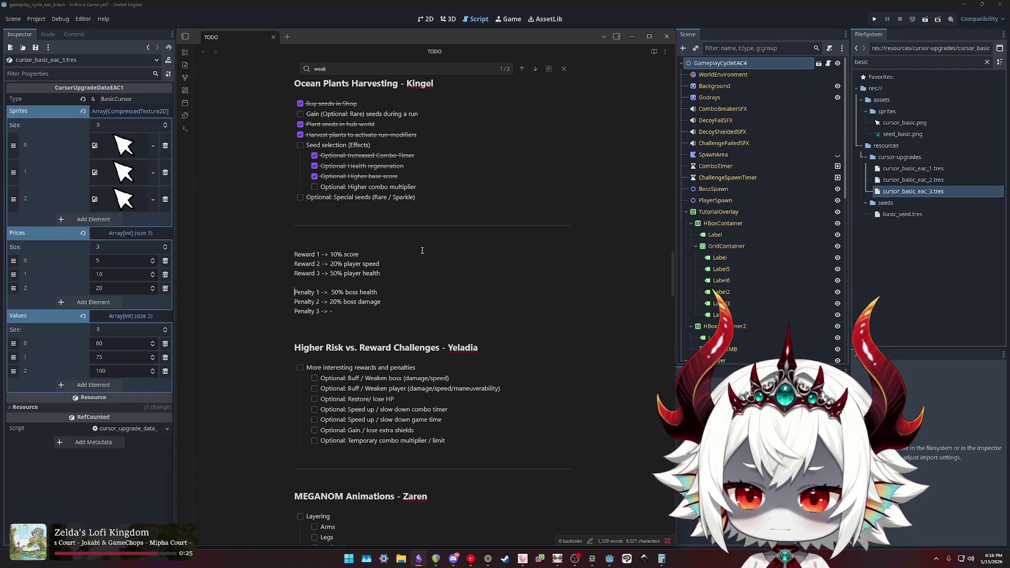
key("shift+End")
key("ctrl+c")
key("Up")
key("Up")
key("Up")
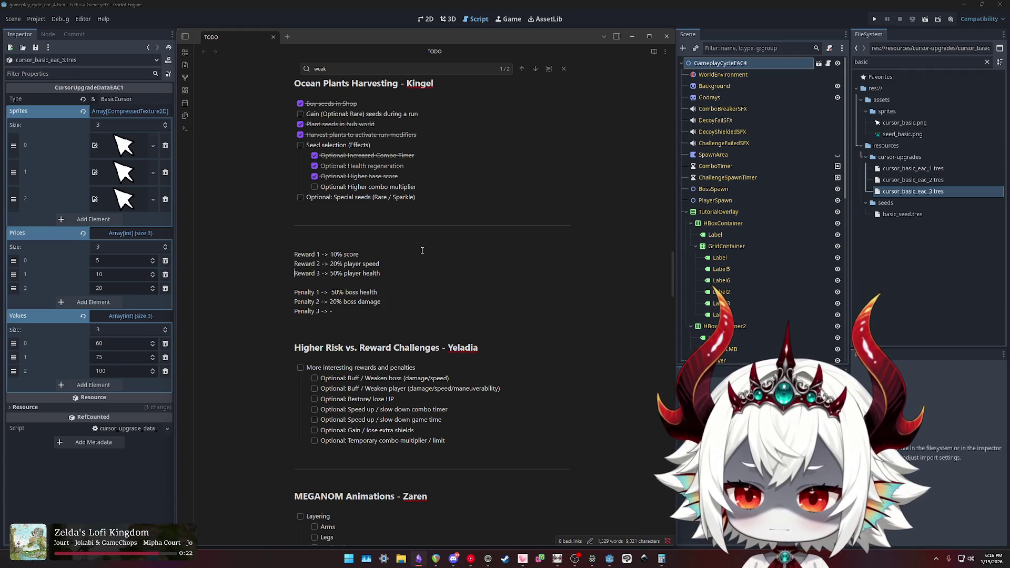
key("Return")
key("Up")
key("ctrl+v")
type("+")
key("BackSpace")
key("Up")
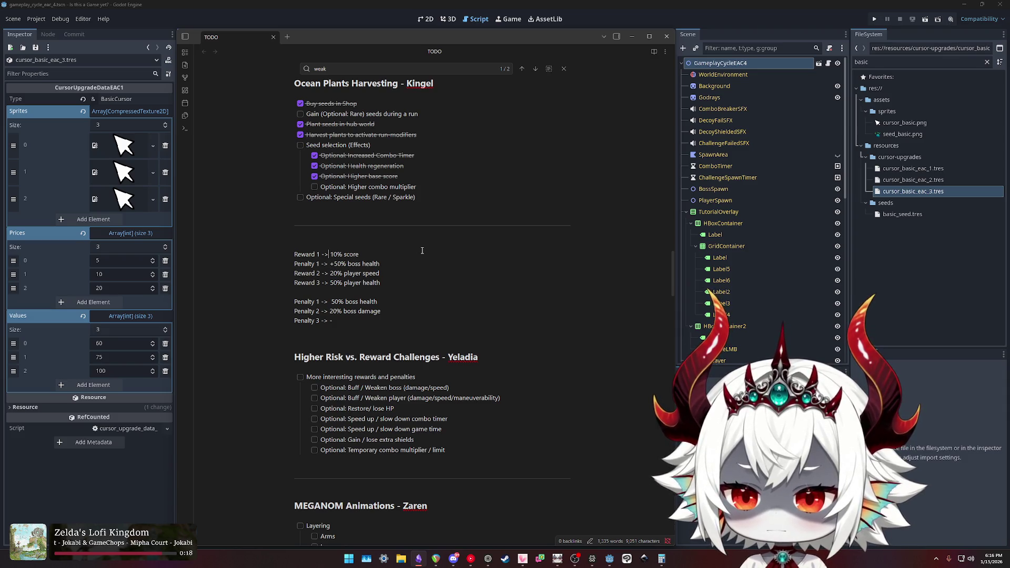
type("+")
type("+")
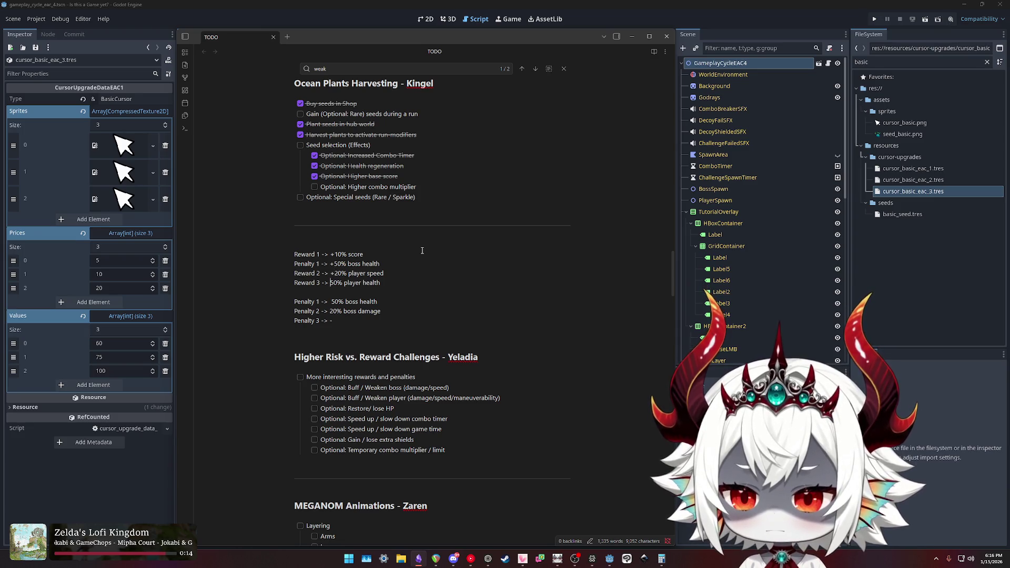
type("+")
key("Up")
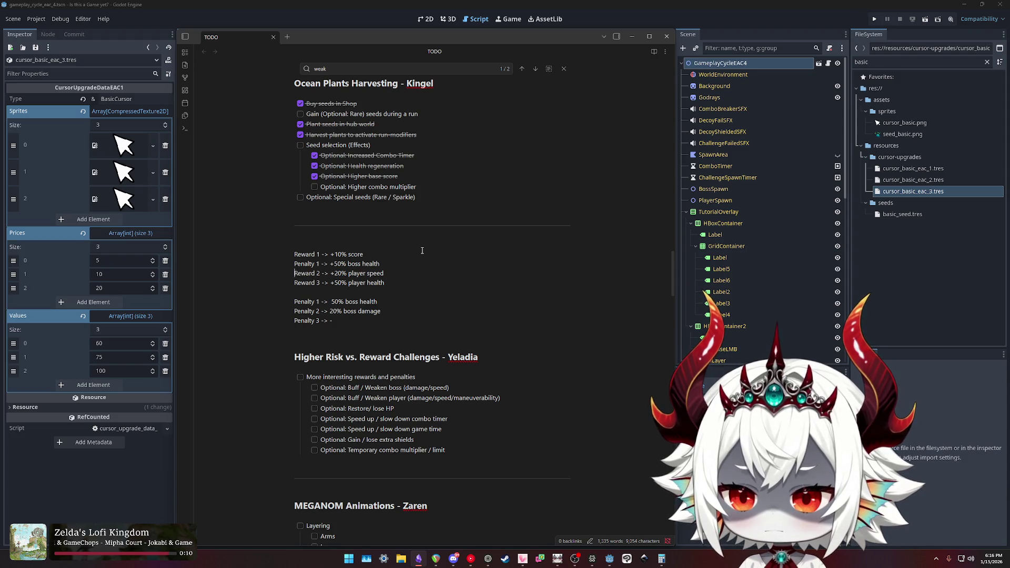
key("Return")
key("Down")
key("shift+End")
key("ctrl+x")
key("Up")
key("Up")
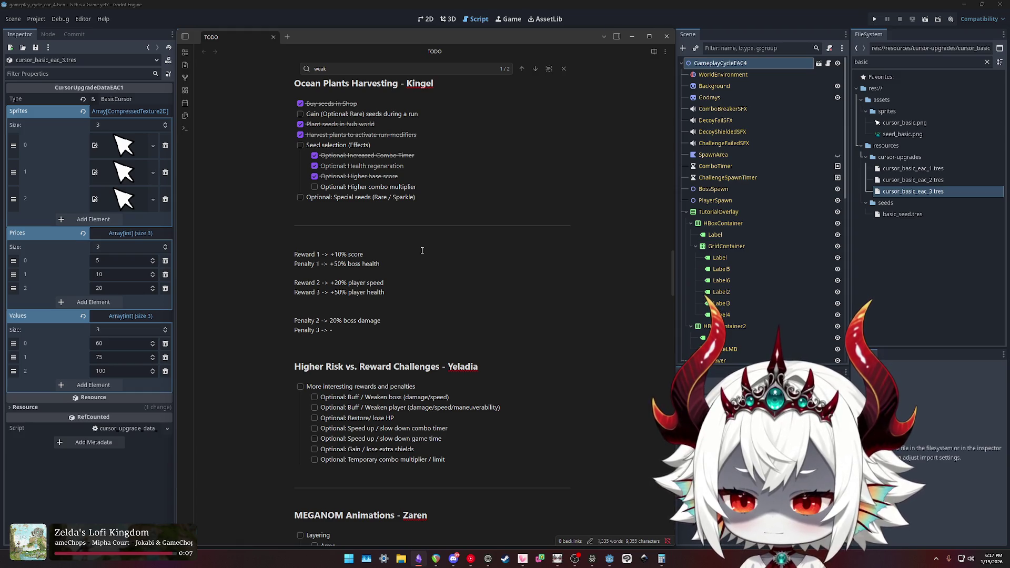
key("shift+End")
key("ctrl+x")
key("Up")
key("Up")
key("Up")
key("Return")
key("Up")
key("ctrl+v")
key("Home")
key("Return")
key("Down")
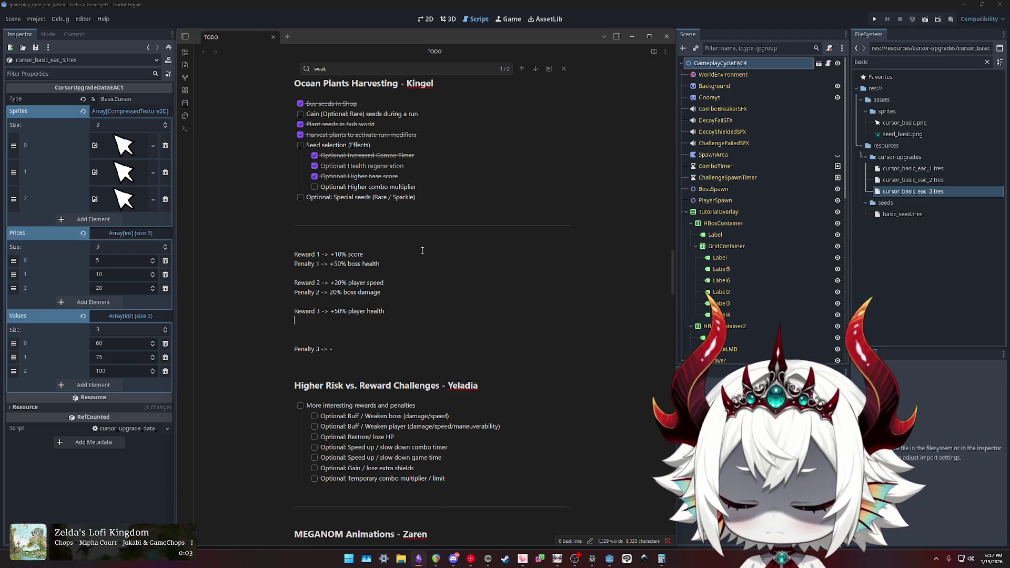
key("shift+End")
key("ctrl+x")
key("Up")
key("Up")
key("Up")
key("ctrl+v")
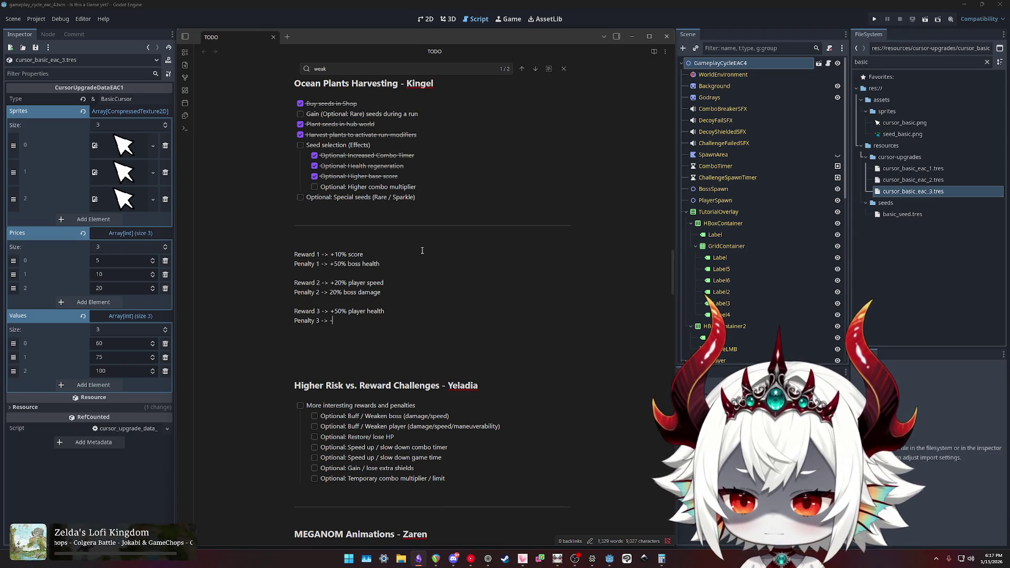
key("Delete")
key("Delete")
key("Delete")
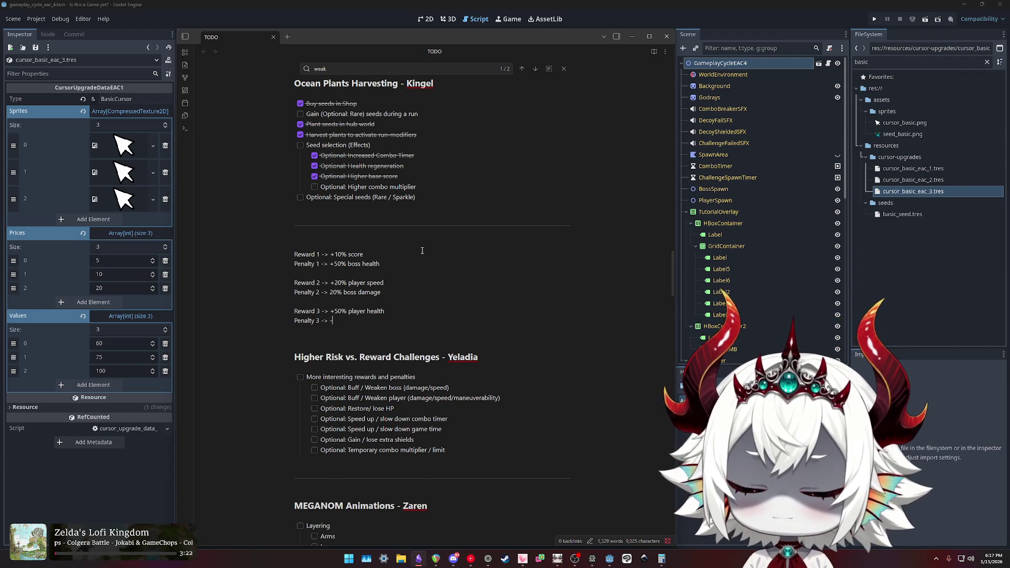
key("Up")
key("Up")
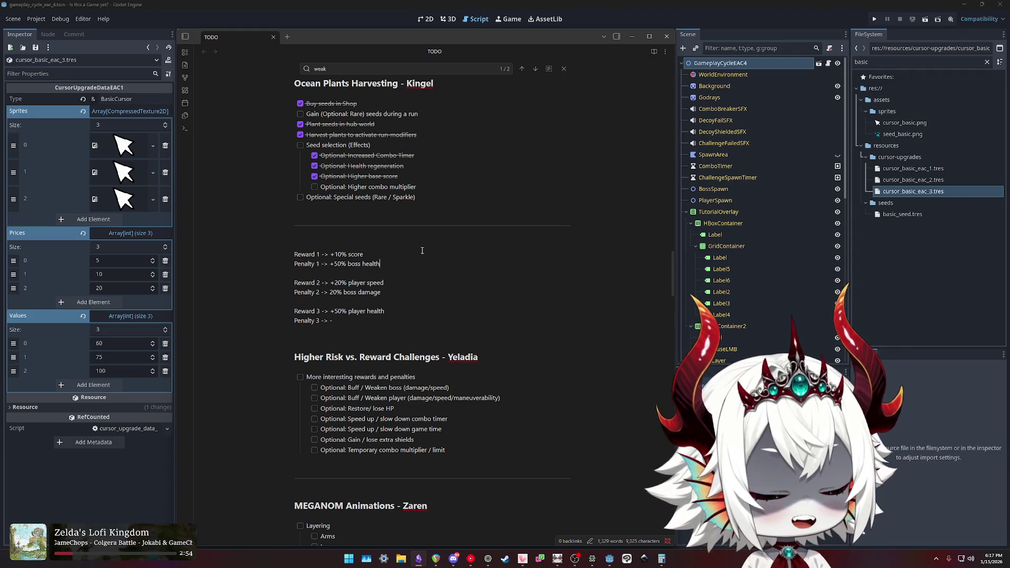
key("Down")
key("Down")
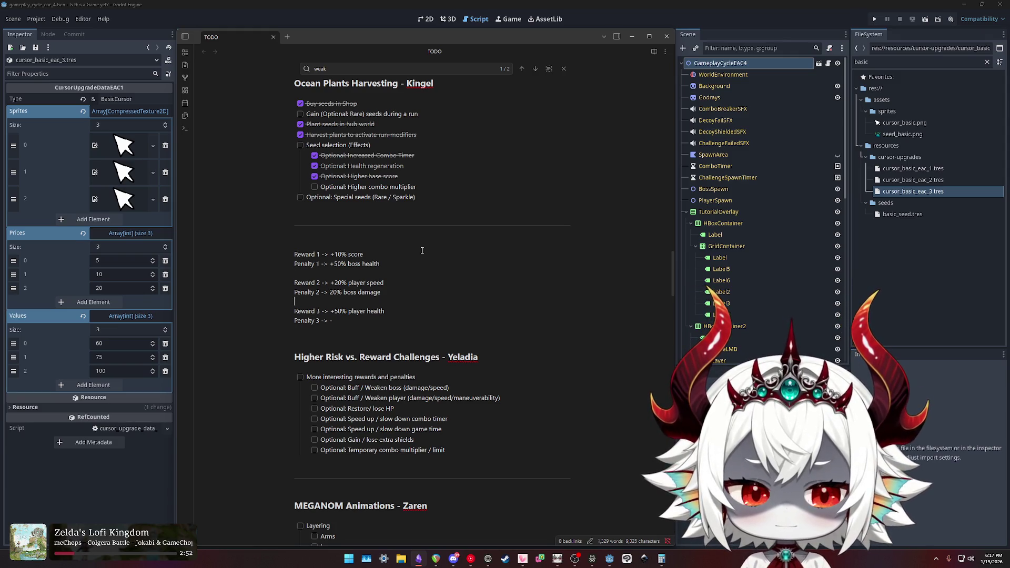
key("Up")
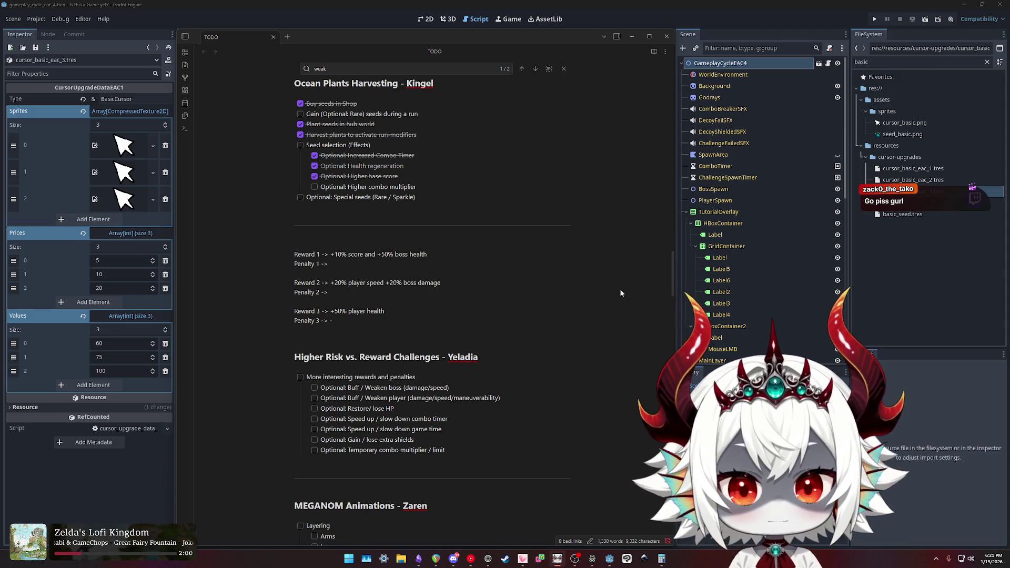
left_click(538, 262)
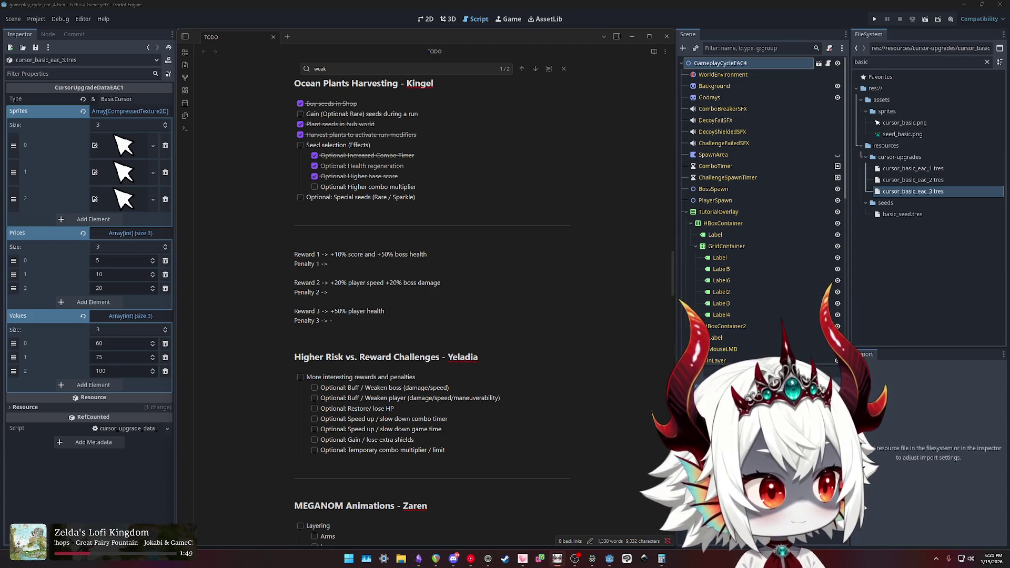
left_click(661, 558)
left_click(720, 225)
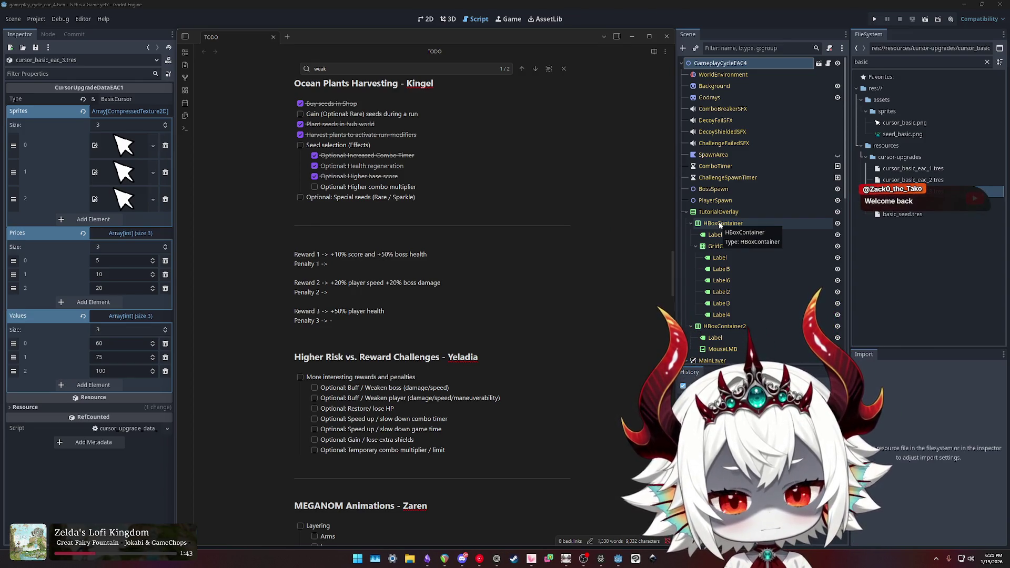
left_click(436, 256)
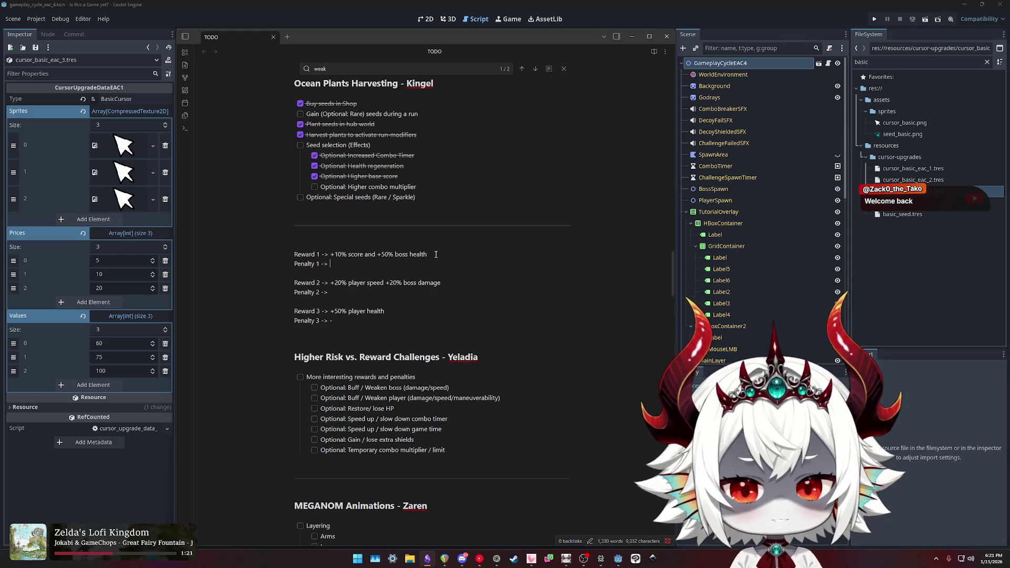
key("Left")
type("-")
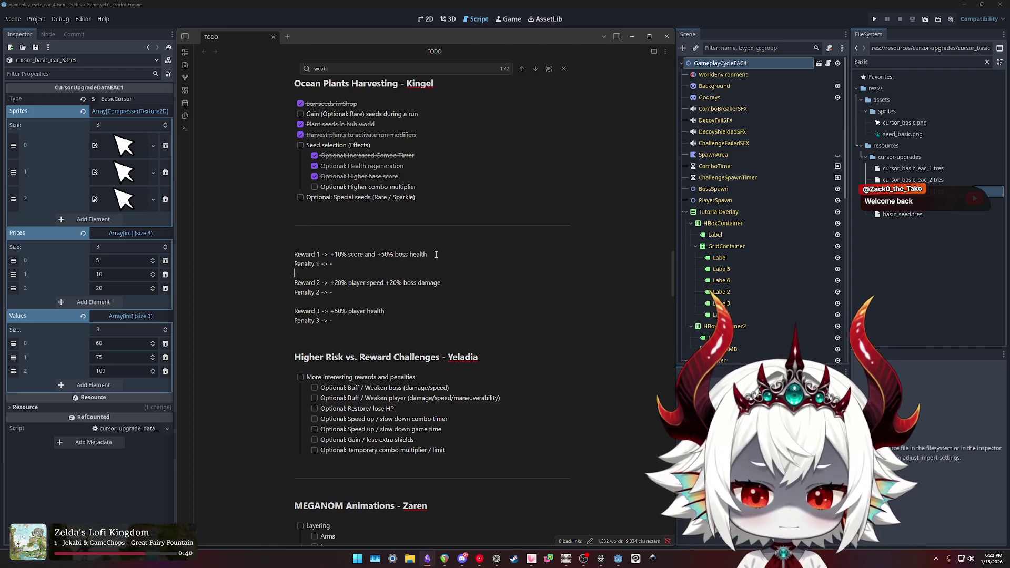
Delete the Penalty 3, 2 and 1 lines, then check Reward 1's +50% boss health text.
key("shift+Home")
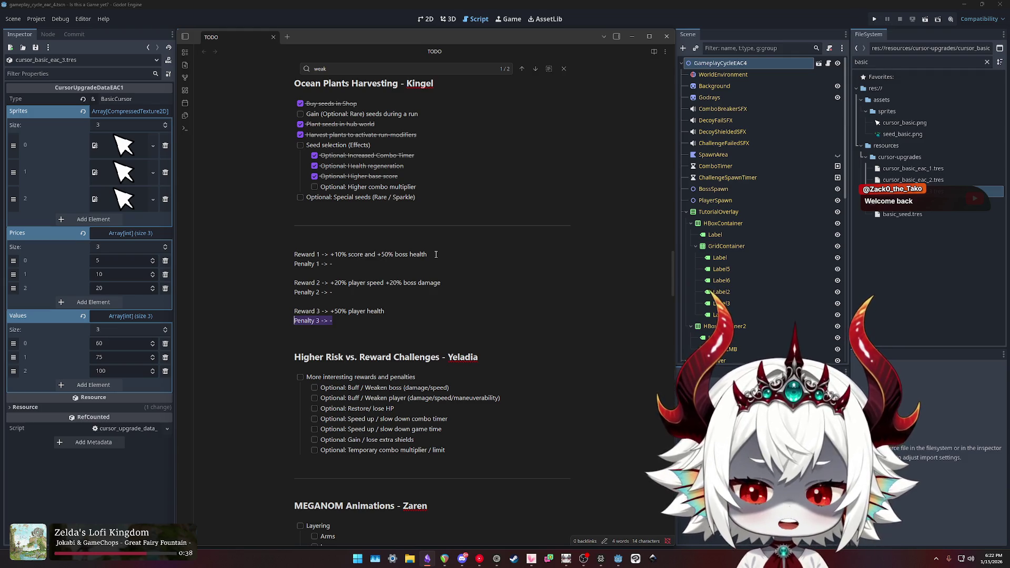
key("BackSpace")
key("BackSpace")
key("shift+Home")
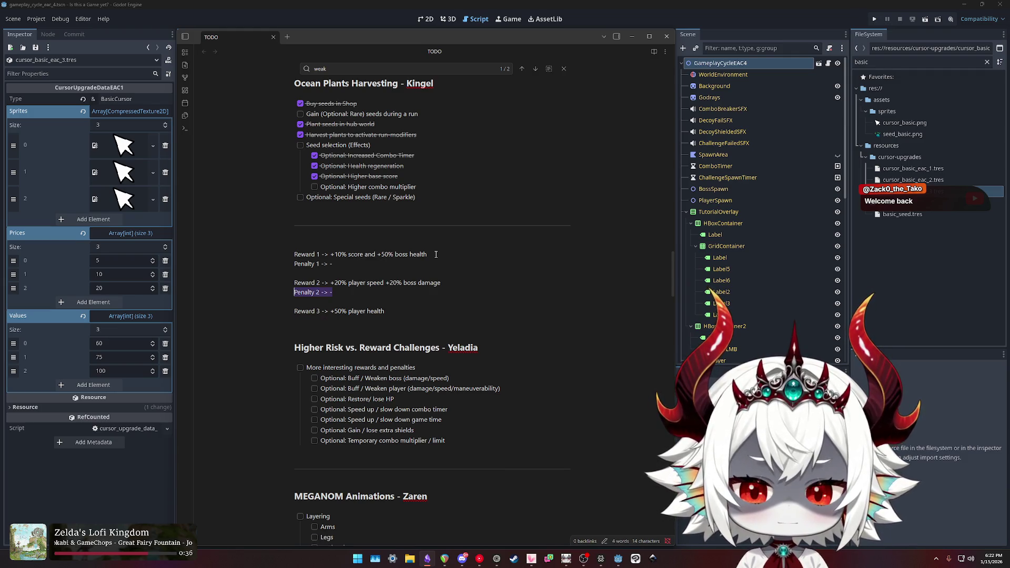
key("BackSpace")
key("BackSpace")
key("shift+Home")
key("BackSpace")
key("BackSpace")
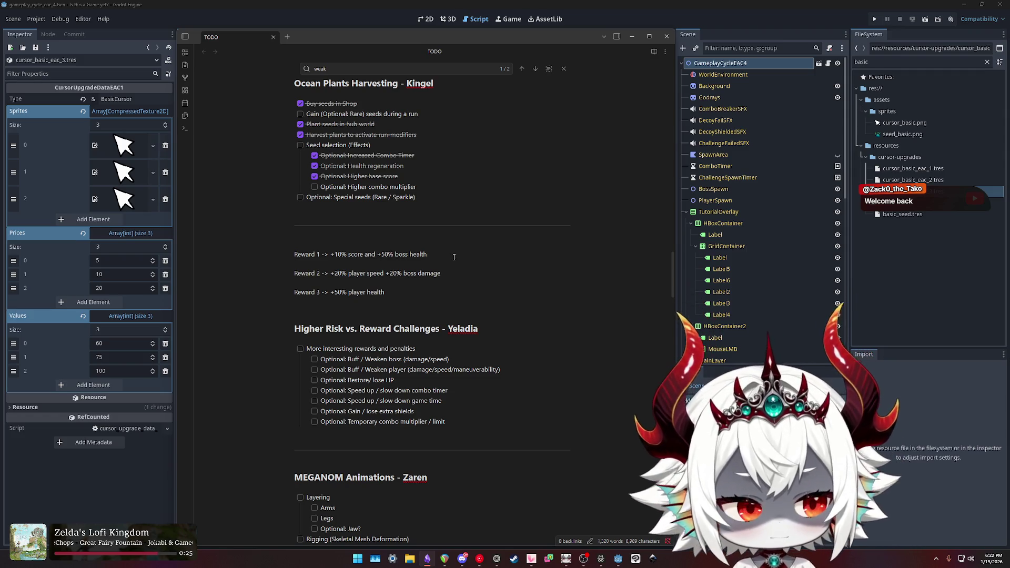
left_click_drag(439, 255, 330, 254)
mouse_move(440, 253)
left_mouse_down()
mouse_move(328, 252)
mouse_move(440, 254)
mouse_move(343, 248)
left_mouse_up()
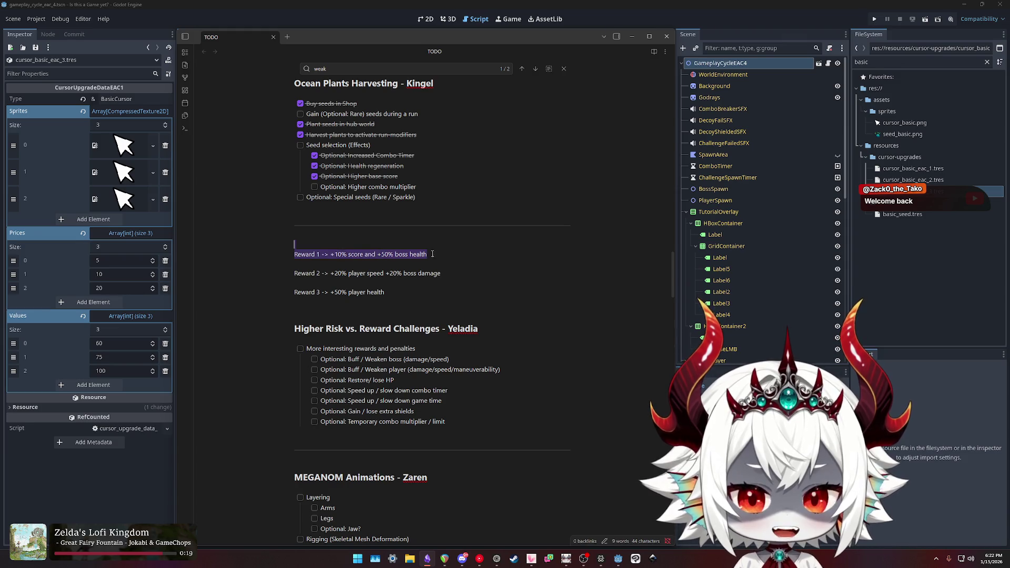
left_click(450, 254)
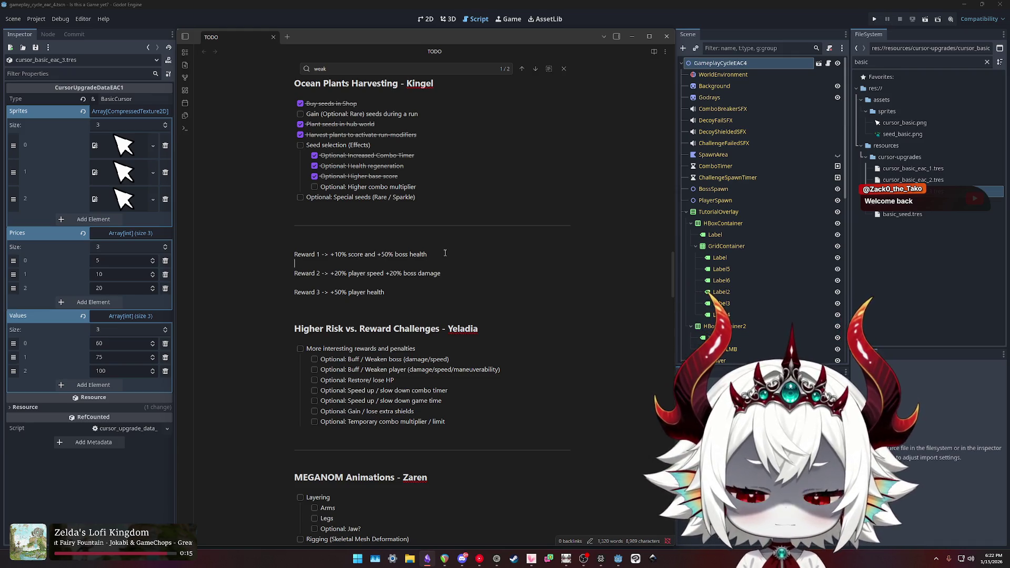
Replace the blank line with a bold '**No Penalty Risk/Reward System' heading above the Reward lines.
key("BackSpace")
key("BackSpace")
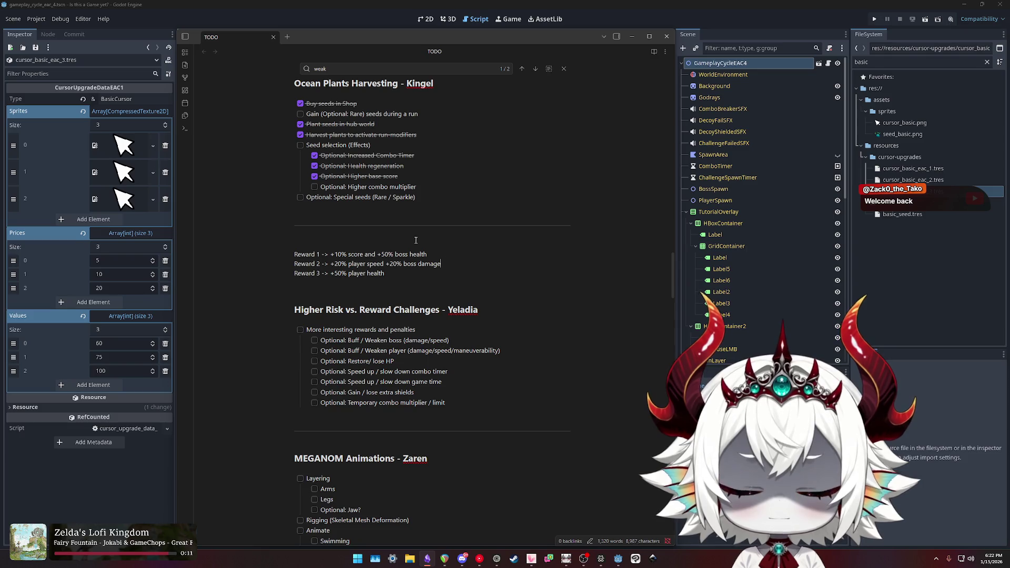
key("Return")
type("**")
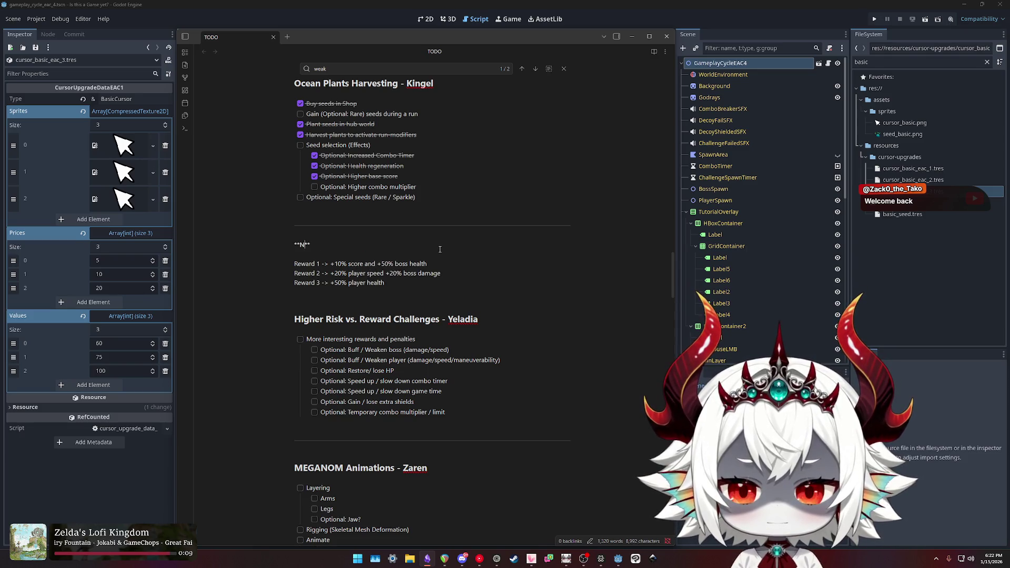
type("No Penalty Risk/Reward ")
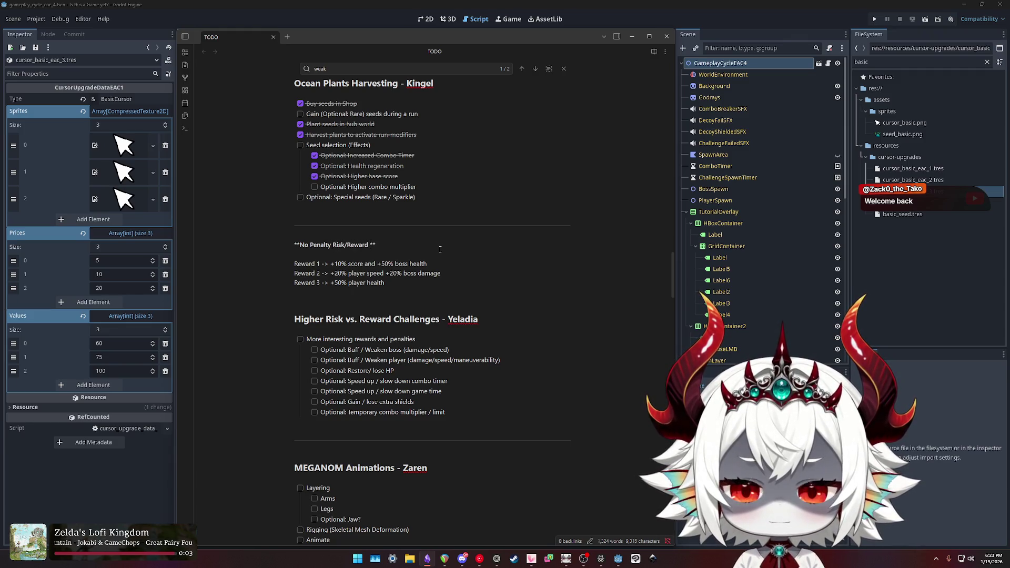
type("System")
key("Down")
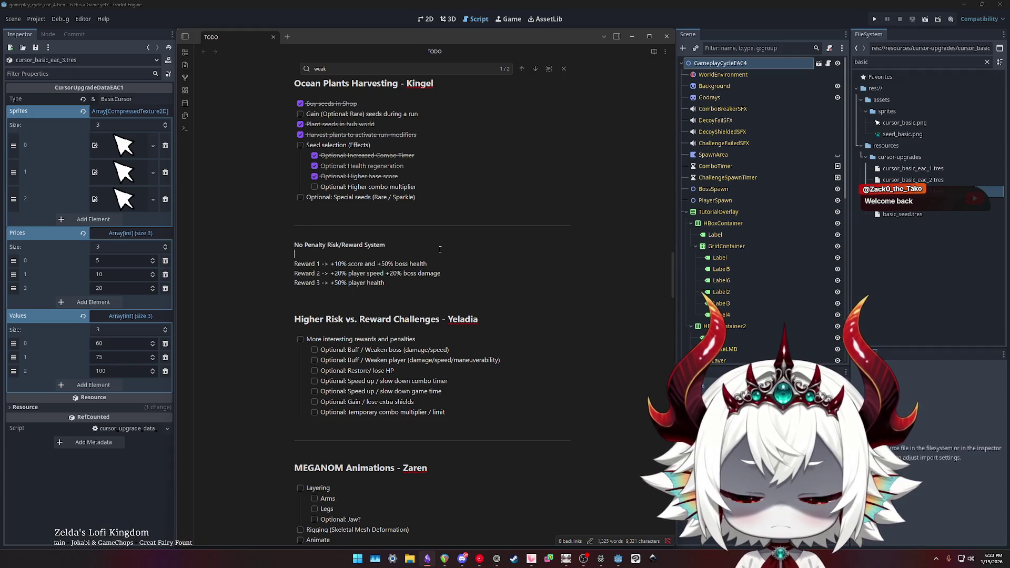
key("Up")
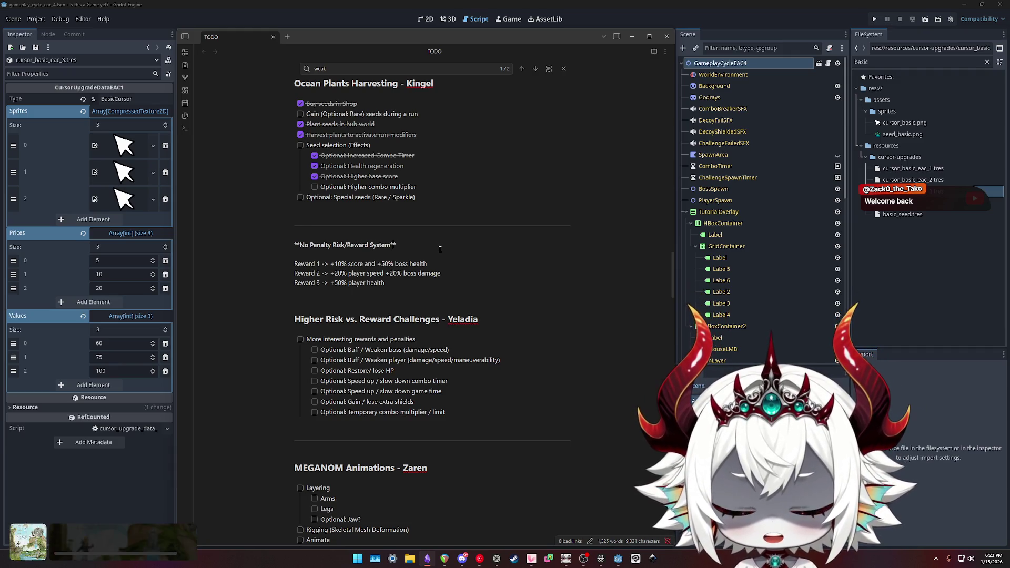
Reword the heading to 'No Penalty On Challenge Fail', then cut the heading and Reward lines.
type("On Challenge Fail")
left_click(440, 249, "shift")
key("BackSpace")
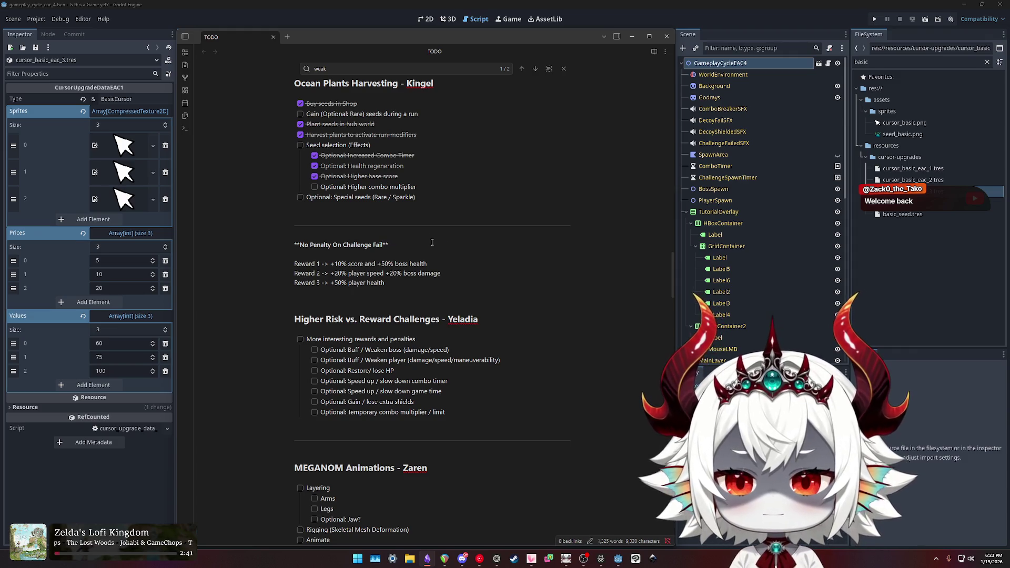
left_click_drag(386, 283, 294, 245)
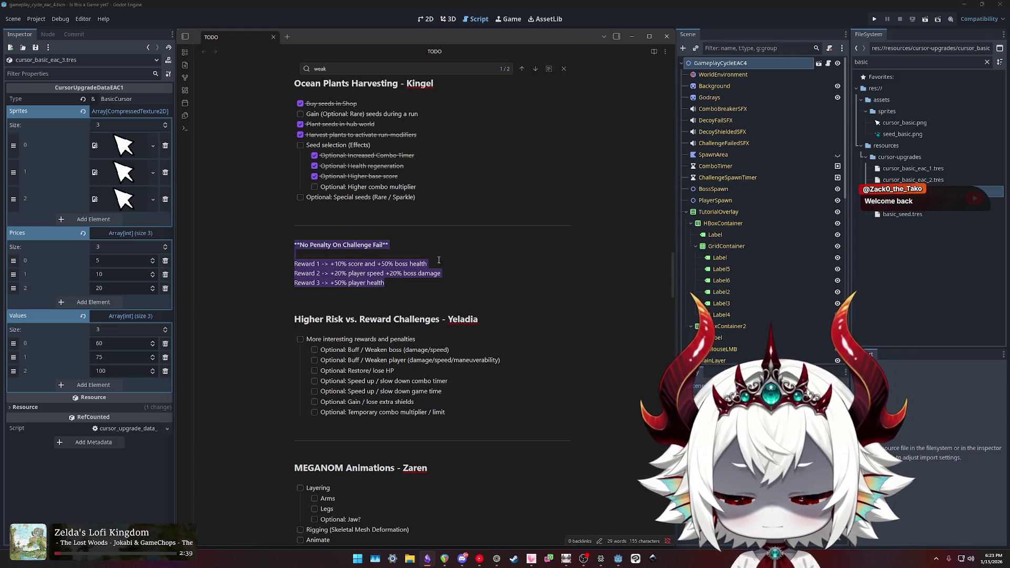
key("BackSpace")
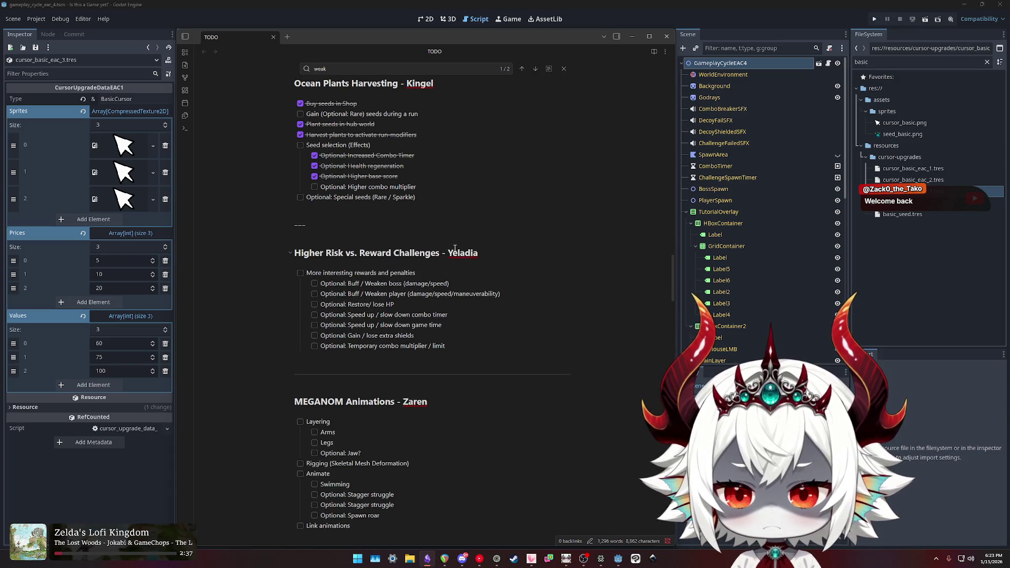
Paste the No Penalty On Challenge Fail block with Rewards 1–3 below 'Temporary combo multiplier' and tidy its blank lines.
scroll(458, 252, "up", 15)
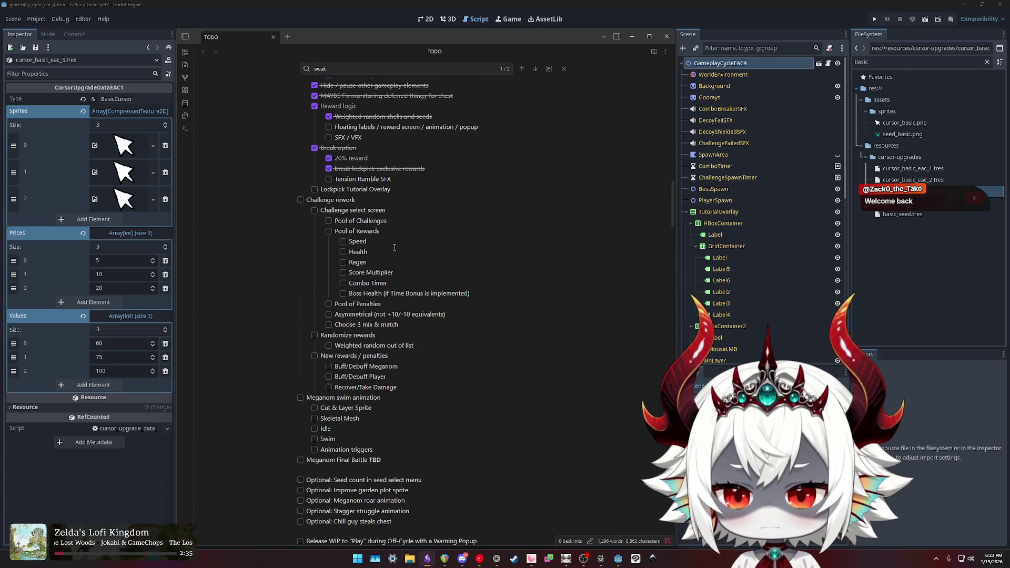
scroll(399, 273, "down", 15)
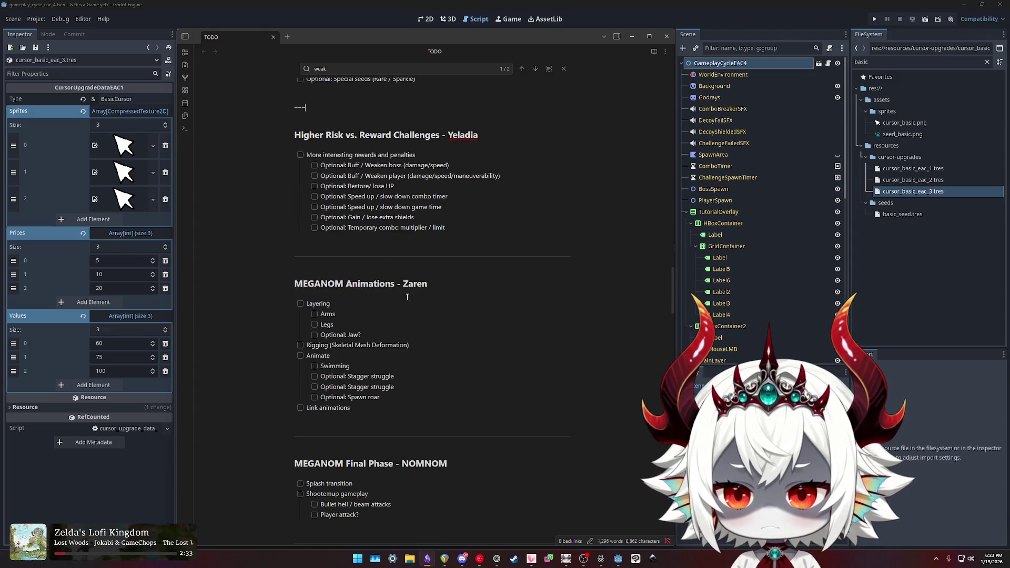
left_click(471, 239)
key("Return")
key("Return")
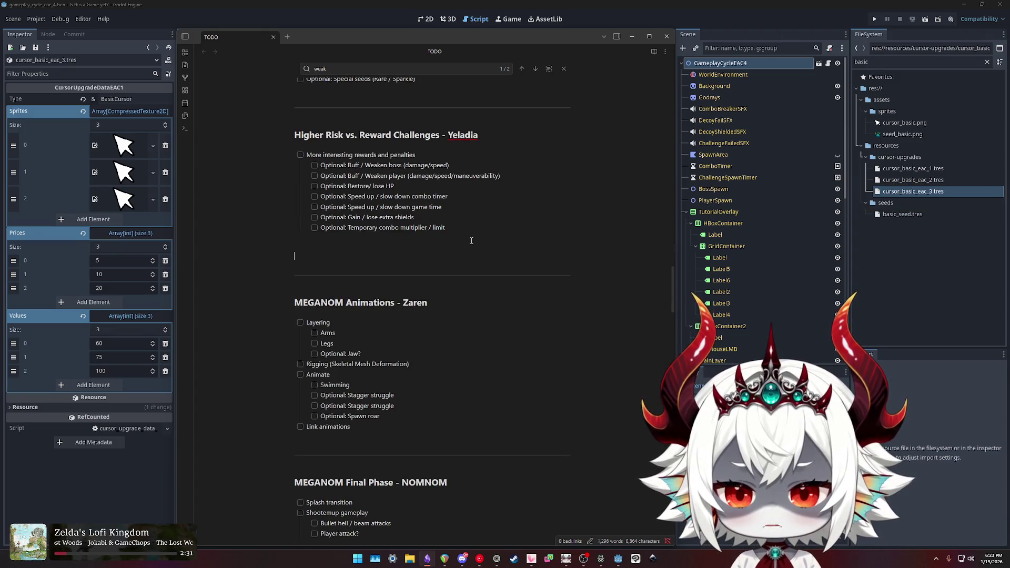
type("No Penalty On Challenge Fail  Reward 1 -> +10% score and +50% boss health Reward 2 -> +20% player speed +20% boss damage Reward 3 -> +50% player health")
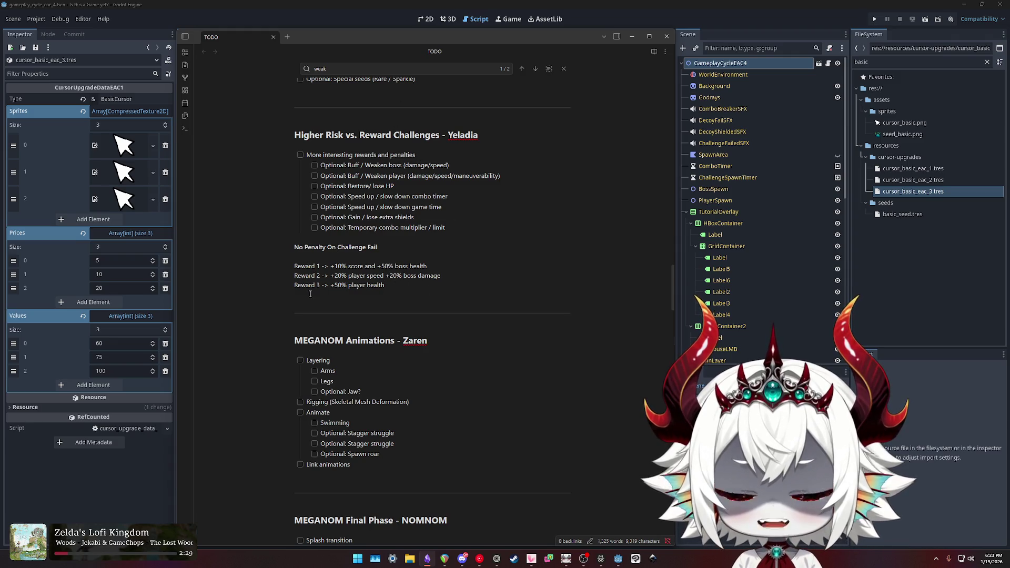
key("BackSpace")
key("Up")
key("Up")
key("Return")
key("Up")
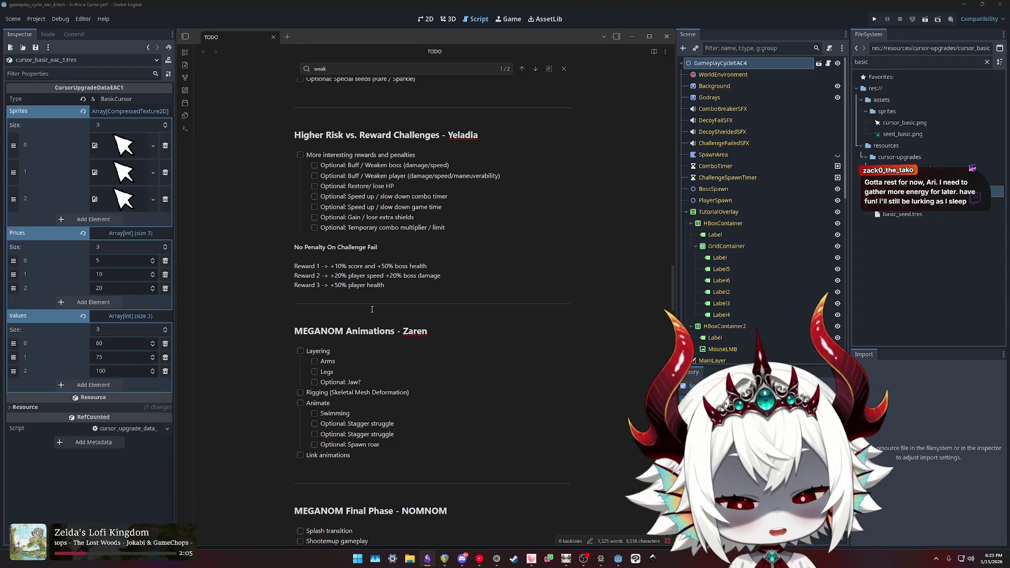
key("Up")
key("Left")
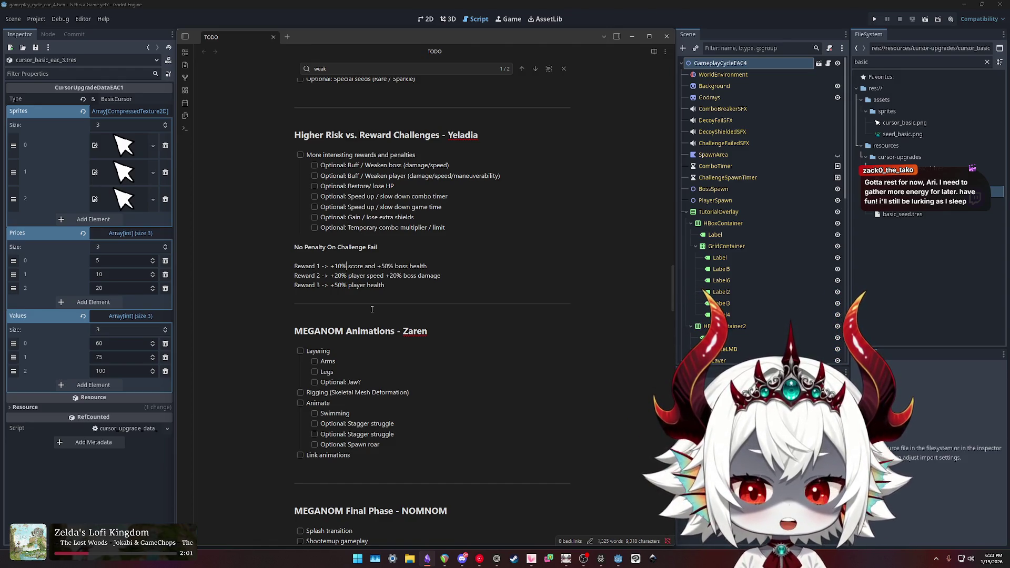
key("Left")
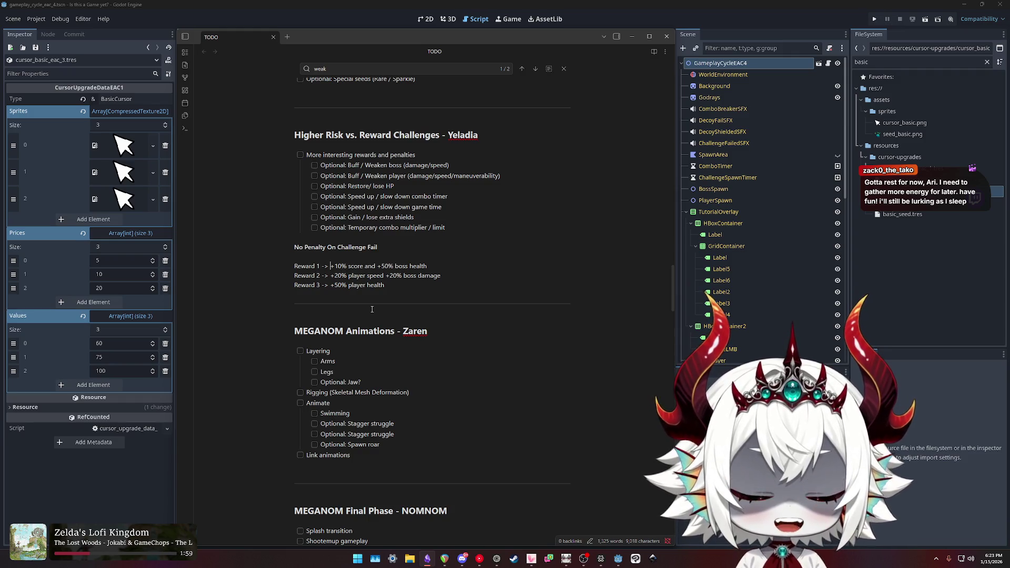
key("shift+End")
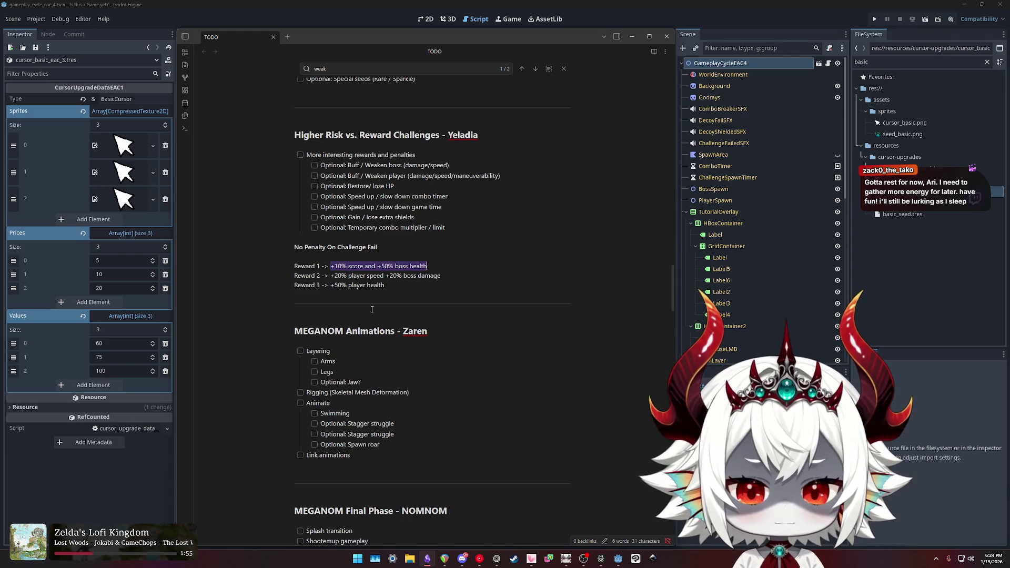
key("Down")
key("Down")
key("ctrl+shift+Left")
key("ctrl+shift+Left")
key("ctrl+shift+Left")
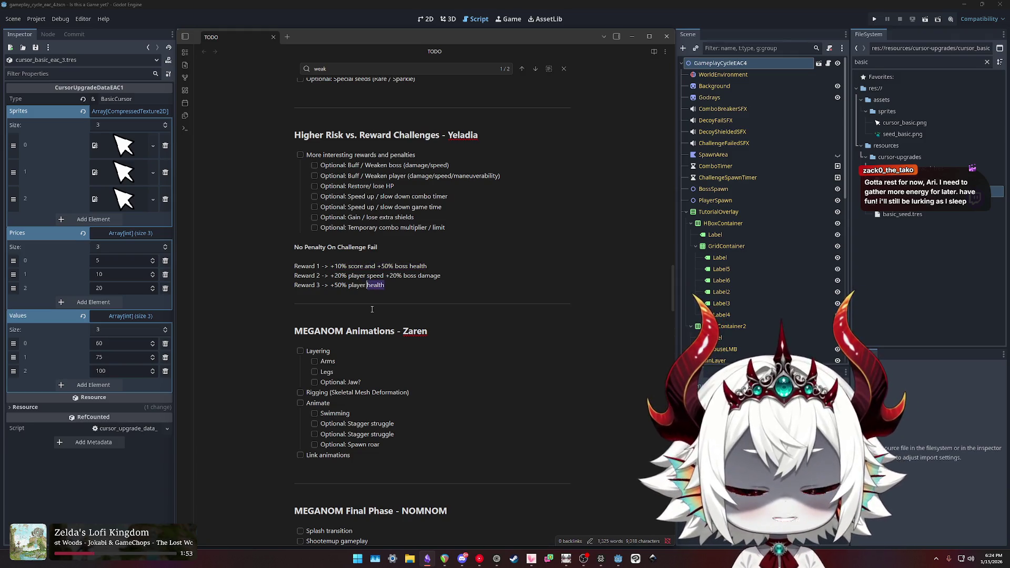
key("Up")
key("Up")
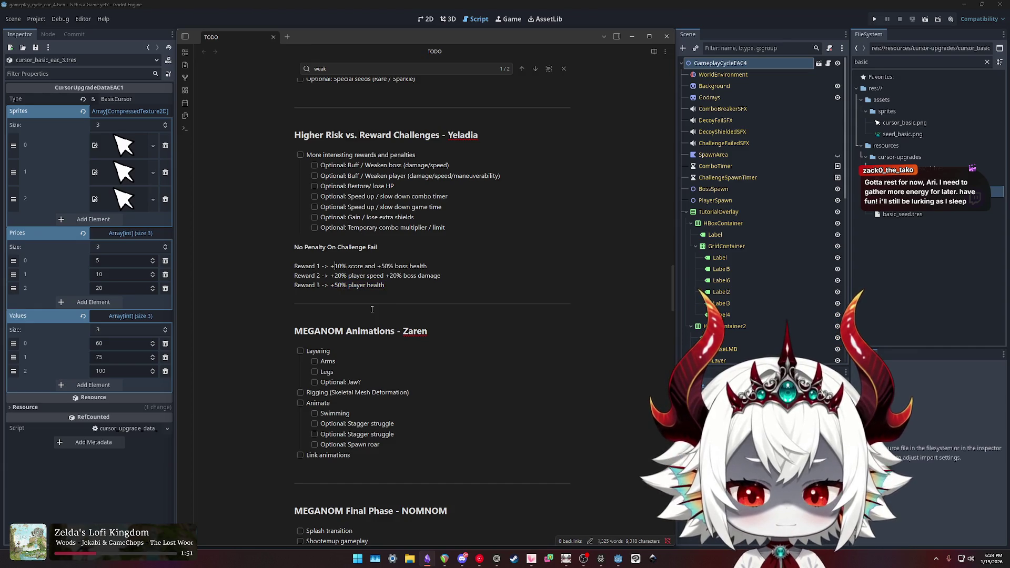
key("ctrl+shift+Left")
key("ctrl+shift+Left")
key("ctrl+shift+Left")
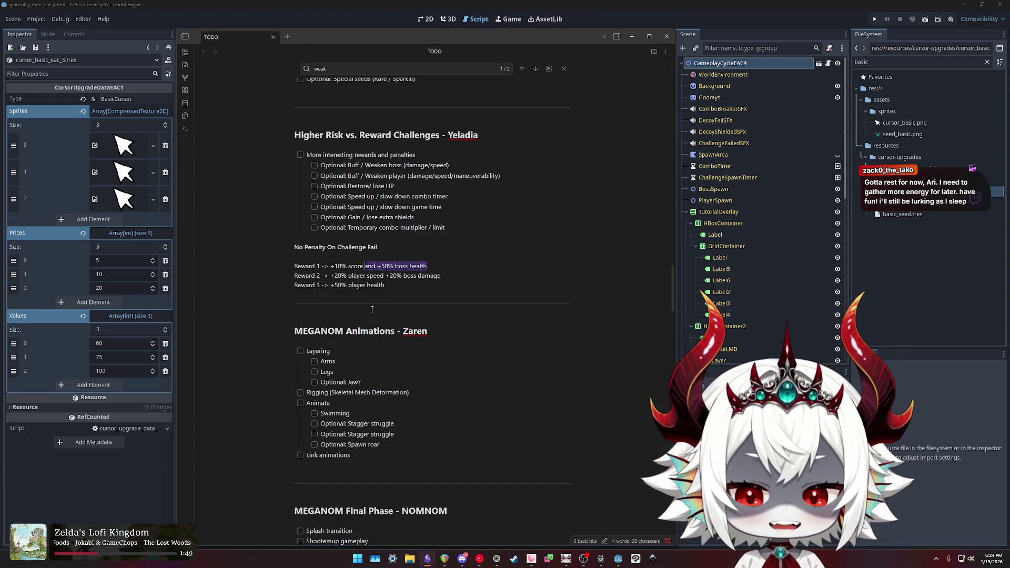
key("Down")
key("Down")
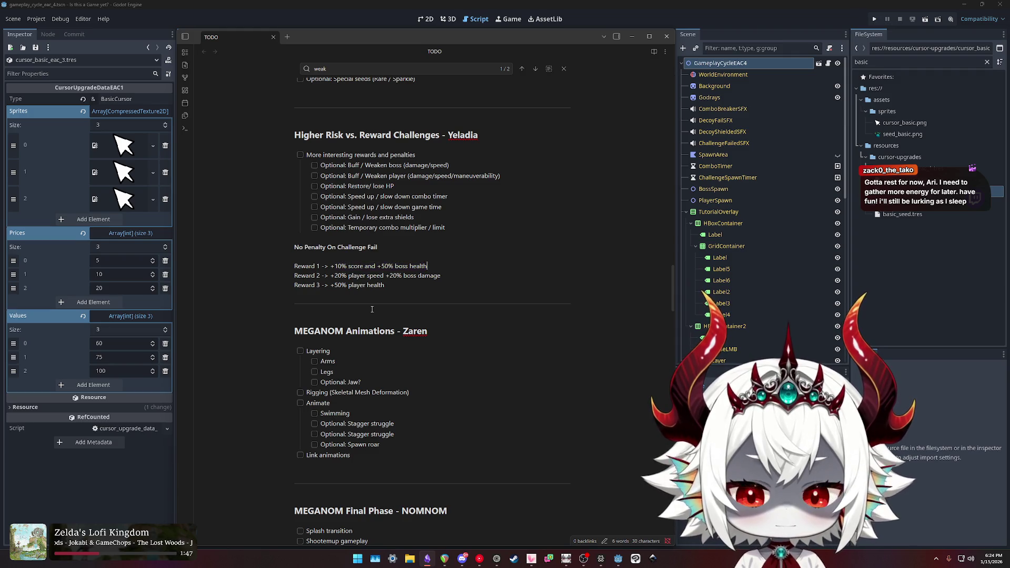
key("ctrl+shift+Left")
key("ctrl+shift+Left")
key("ctrl+shift+Left")
key("shift+Left")
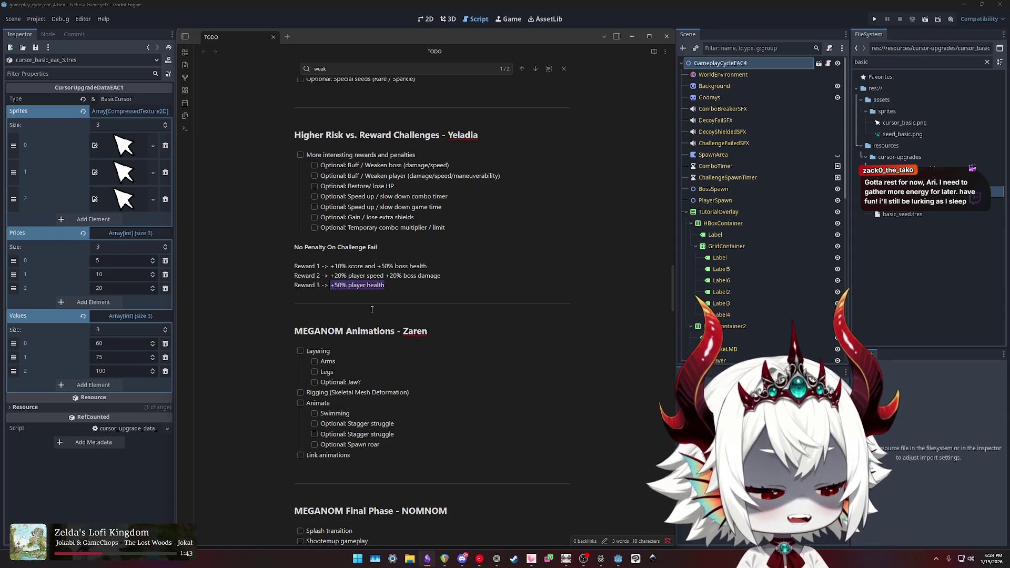
key("Up")
key("Up")
key("shift+End")
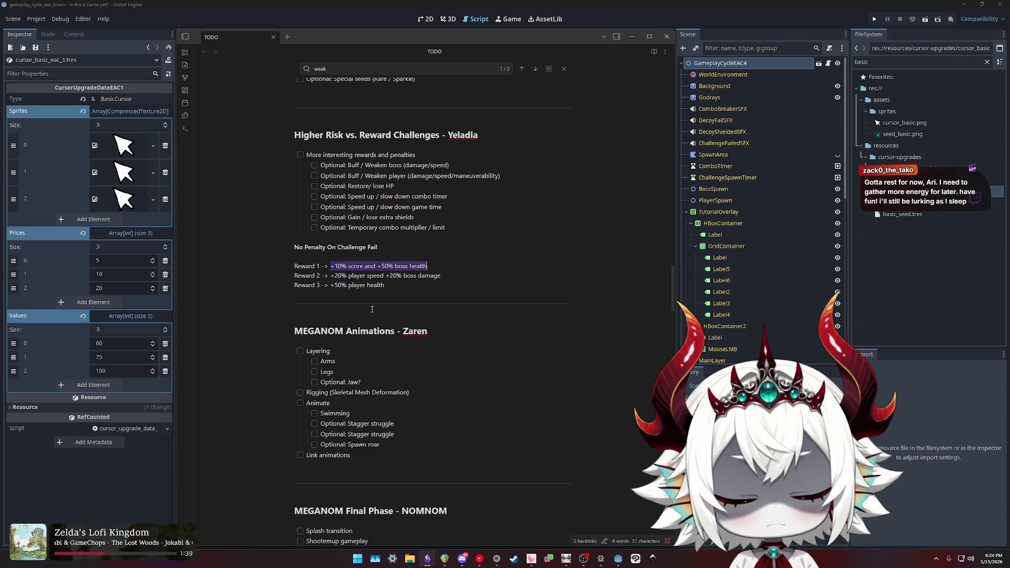
key("Right")
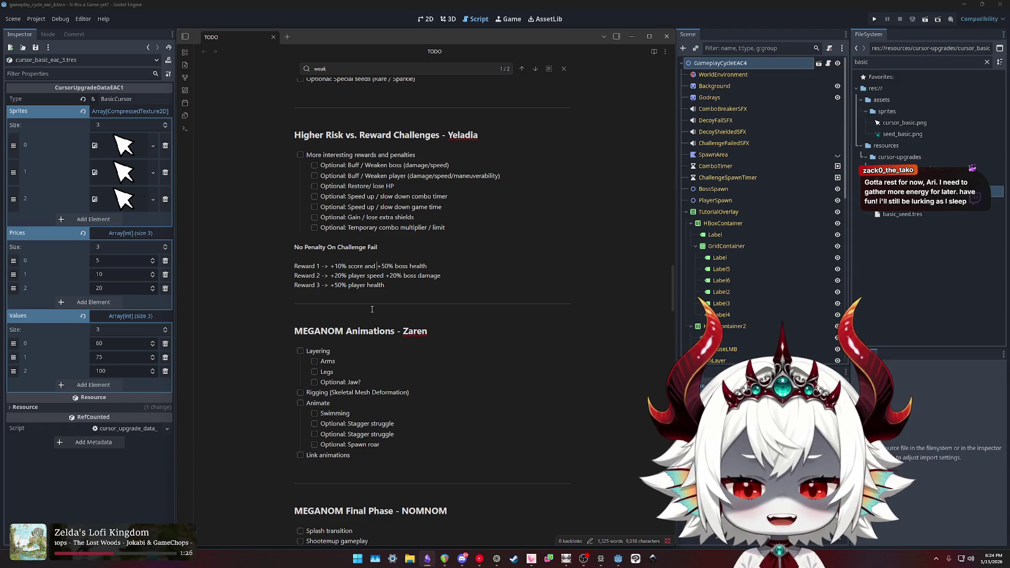
key("shift+End")
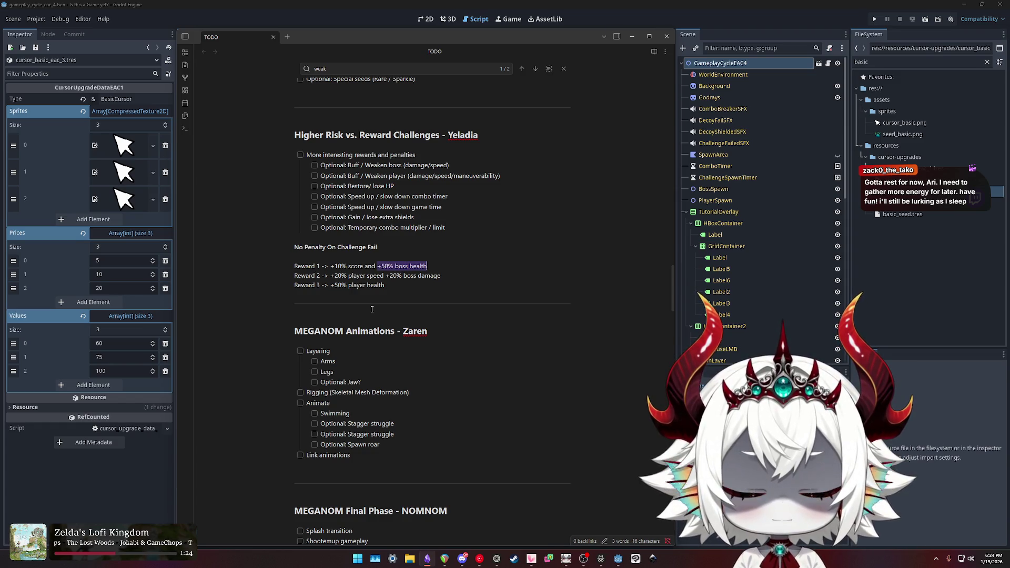
key("Left")
key("Left")
key("Left")
key("shift+Right")
key("shift+Right")
key("shift+Right")
key("End")
key("ctrl+shift+Left")
key("ctrl+shift+Left")
key("ctrl+shift+Left")
key("shift+Left")
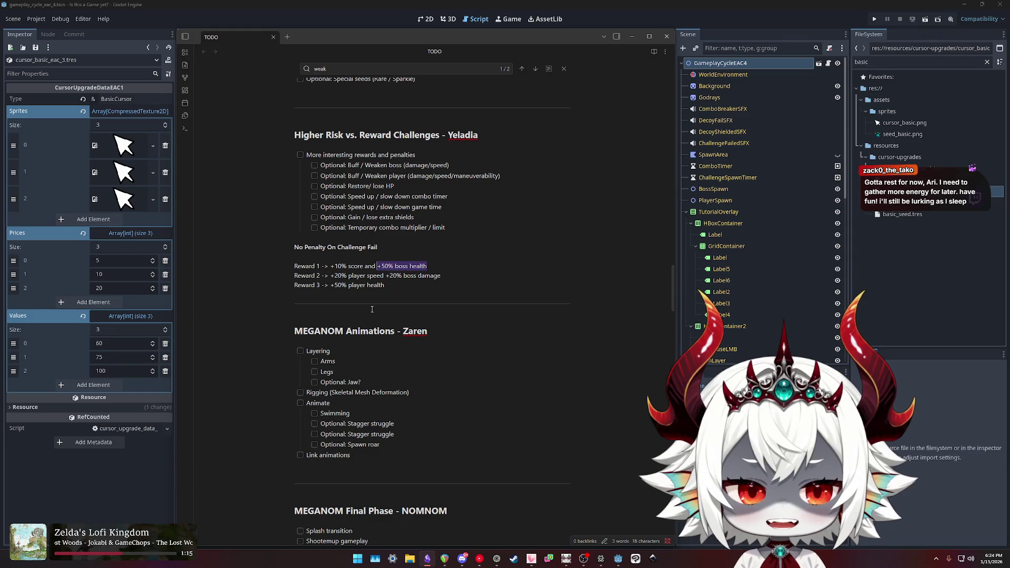
key("Down")
key("Down")
key("Down")
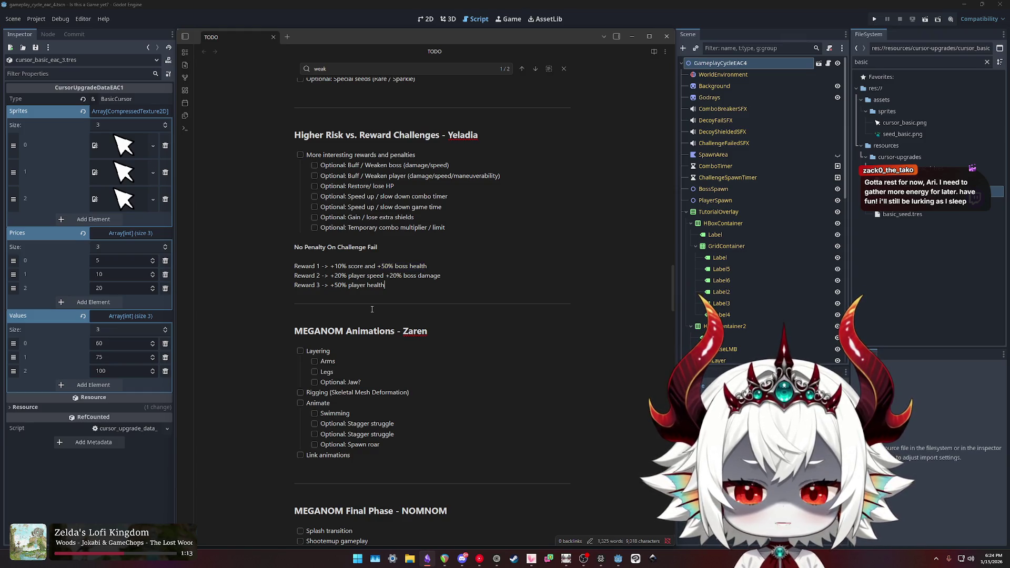
key("ctrl+shift+Left")
key("ctrl+shift+Left")
key("ctrl+shift+Left")
key("shift+Left")
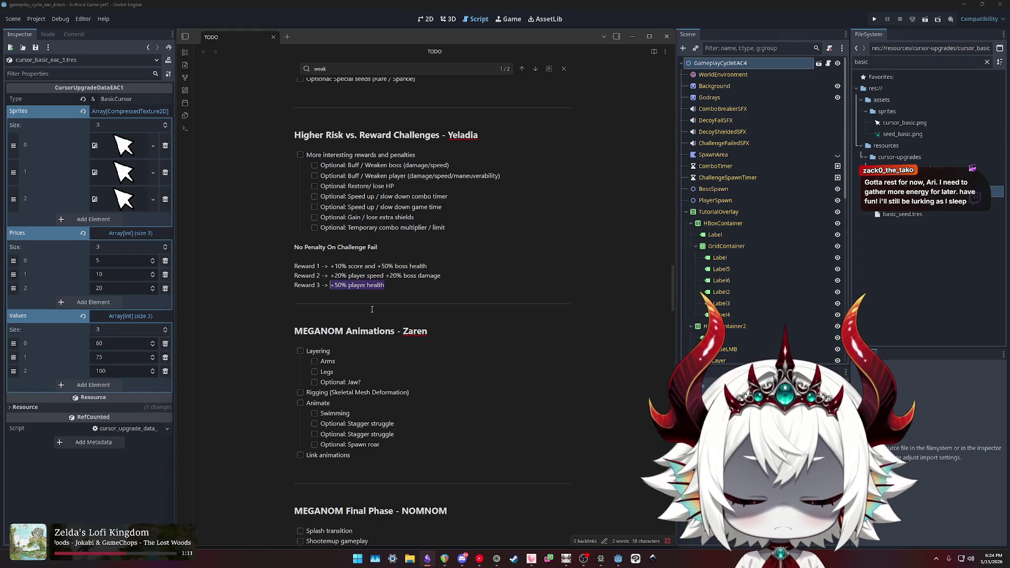
key("Right")
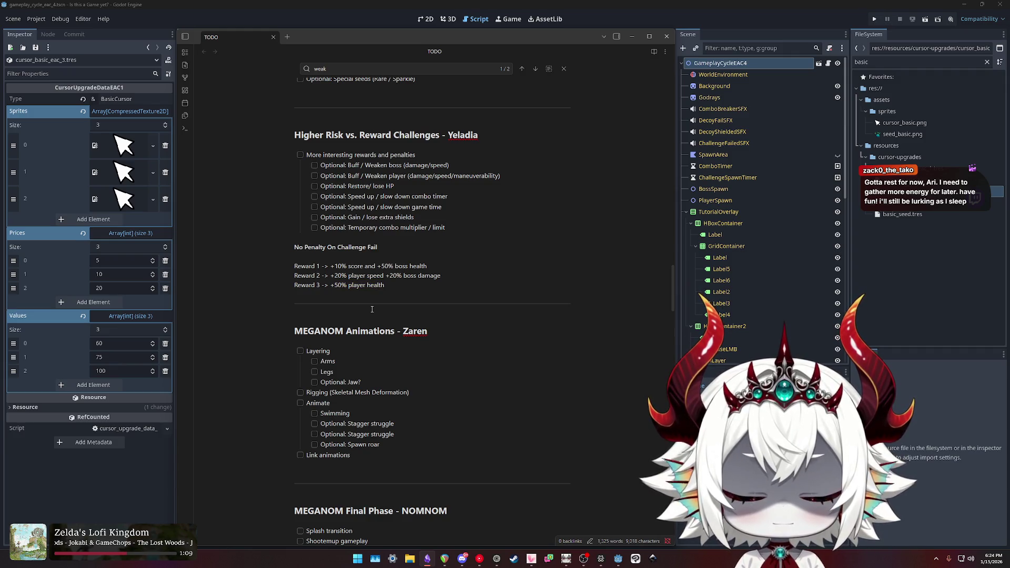
key("shift+Up")
key("shift+Up")
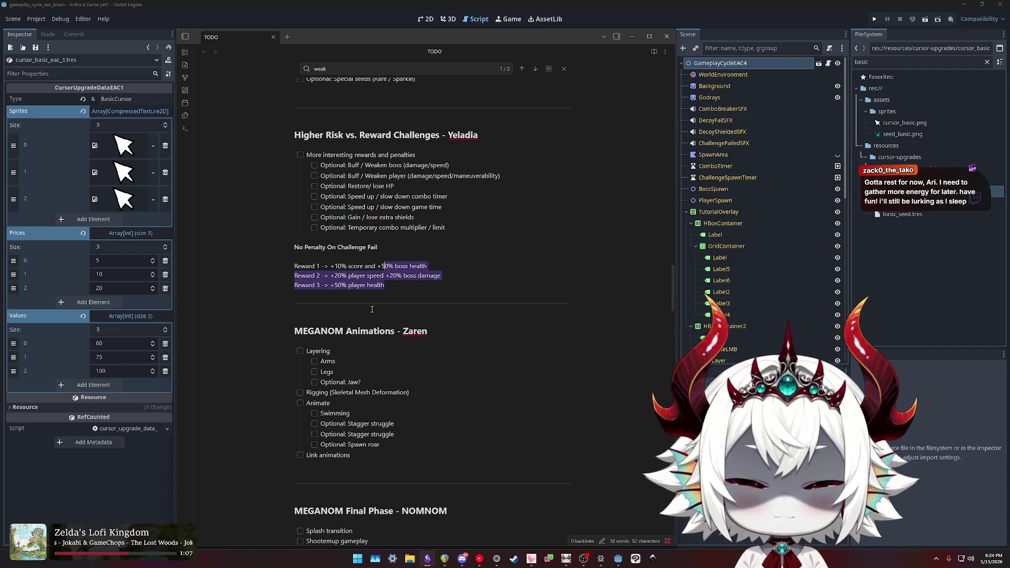
key("shift+Home")
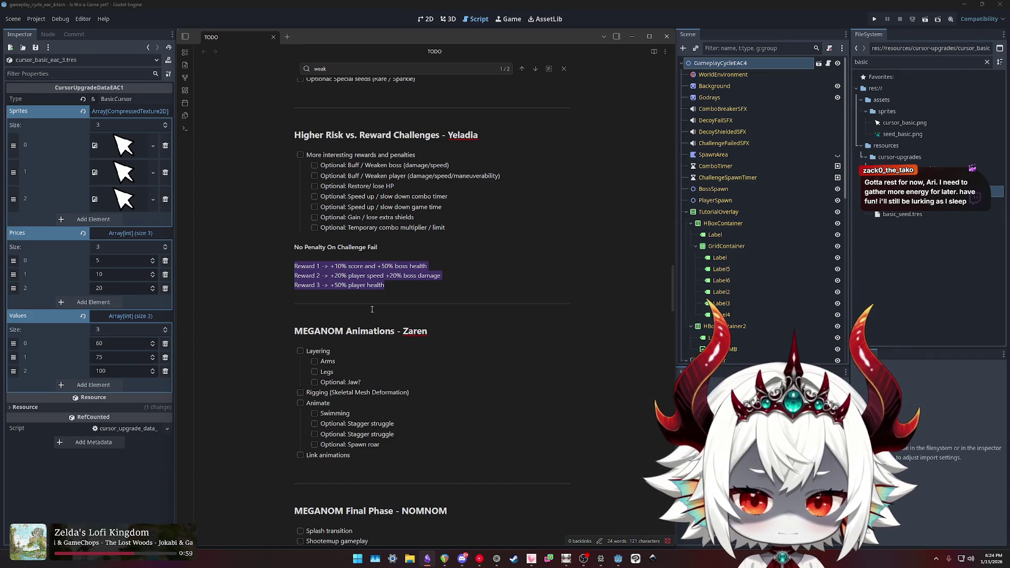
key("Up")
key("Up")
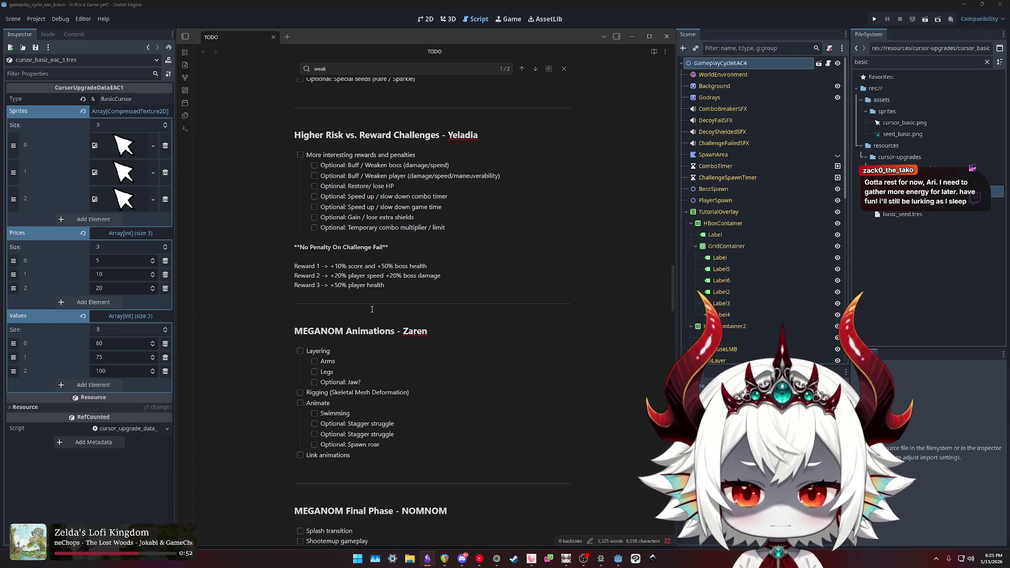
key("Up")
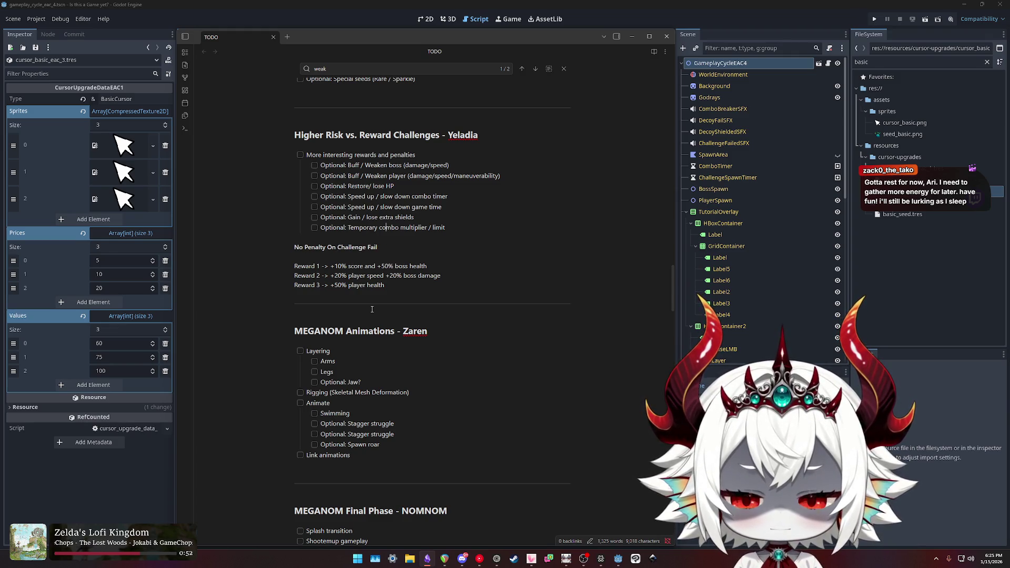
key("Down")
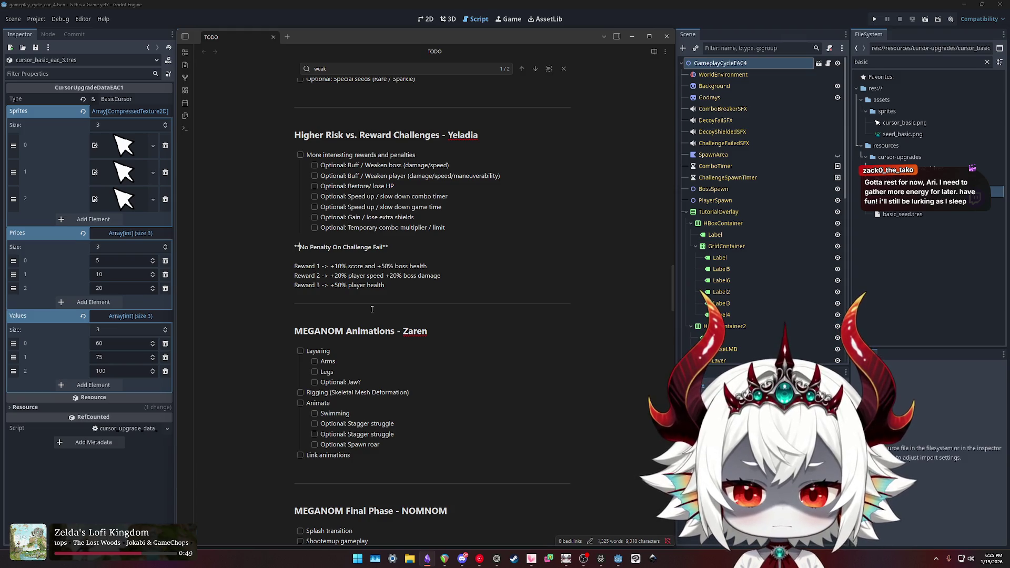
Start a new checklist item under Challenge select screen, trying and then discarding 'Reward pool'.
scroll(404, 252, "up", 15)
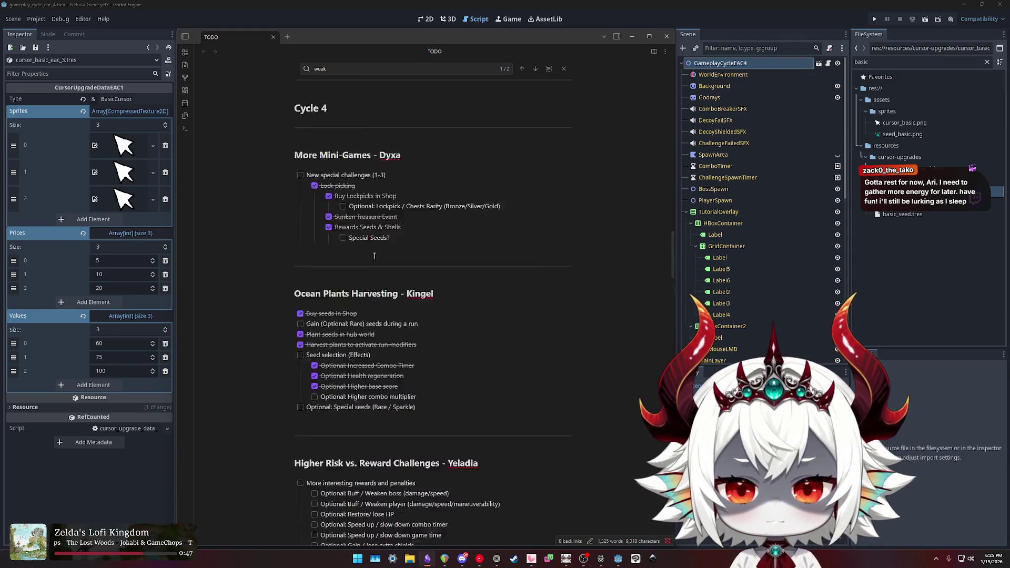
scroll(394, 250, "up", 5)
scroll(399, 258, "down", 6)
left_click(405, 263)
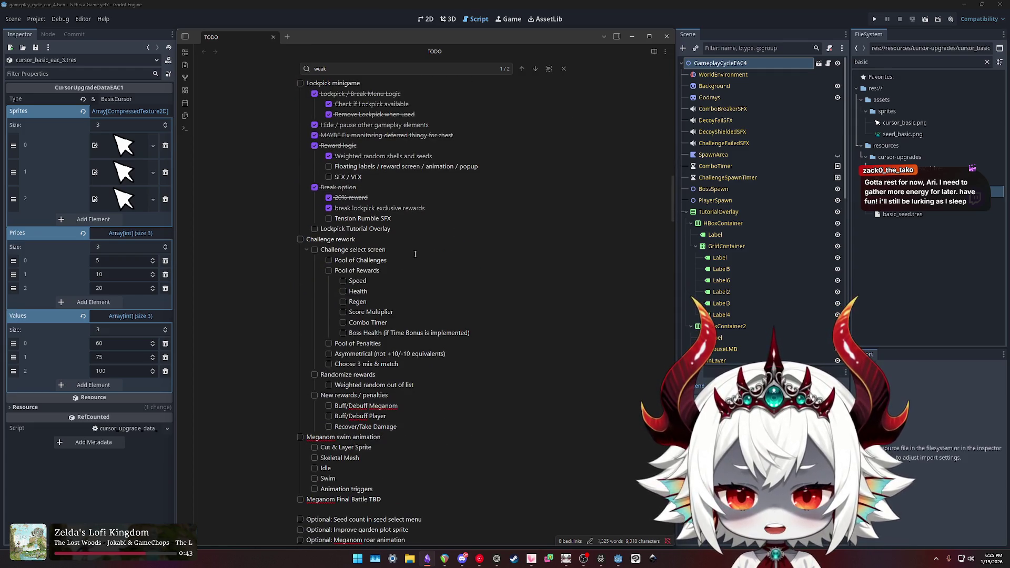
key("Return")
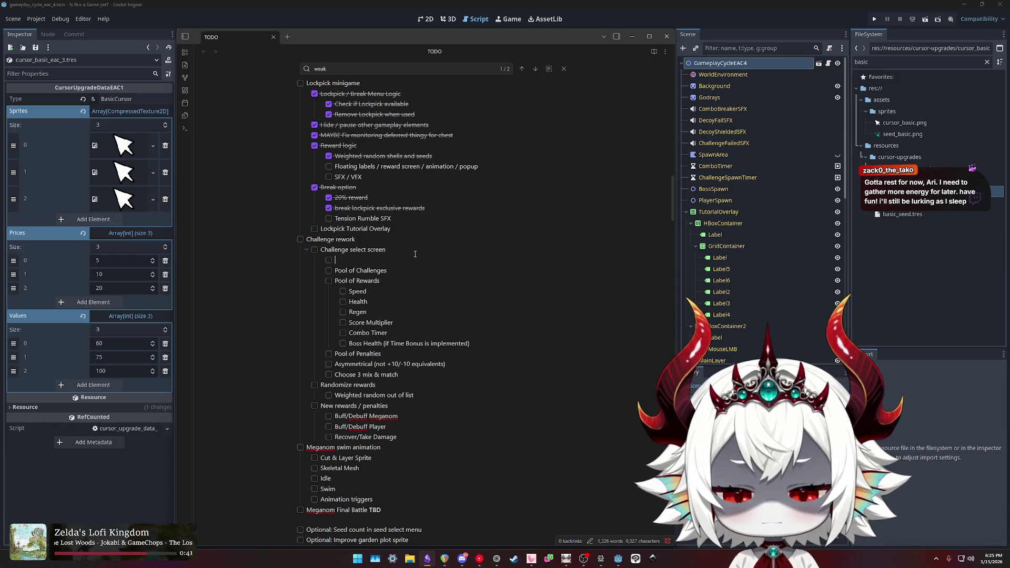
type("Reward pool")
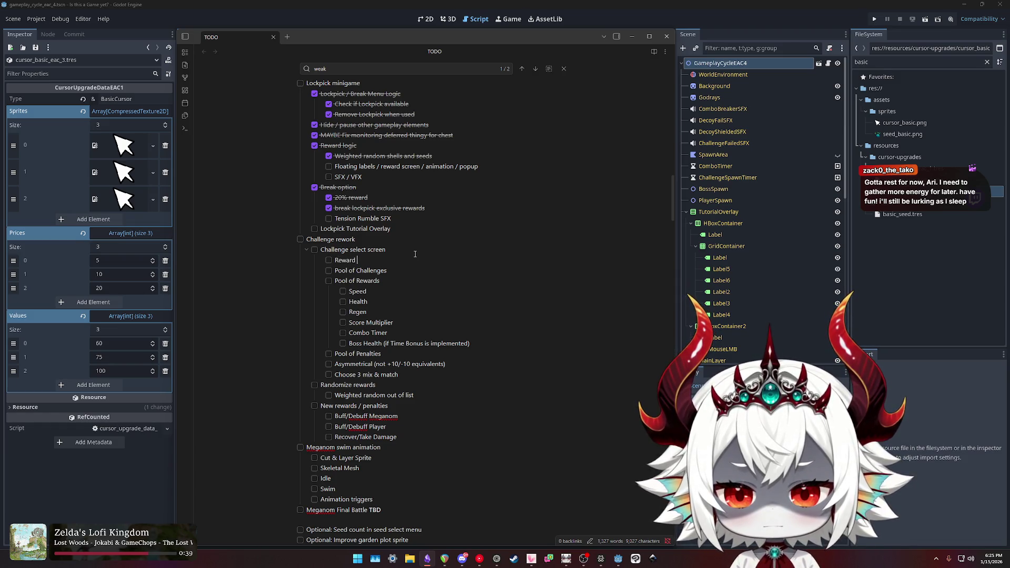
key("shift+Home")
key("shift+Home")
key("BackSpace")
key("BackSpace")
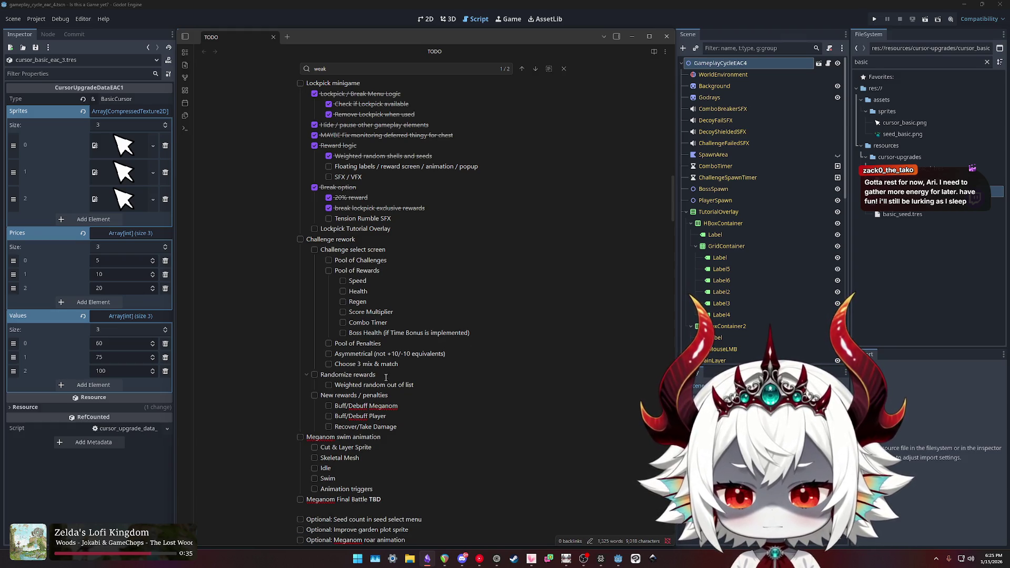
scroll(385, 379, "down", 3)
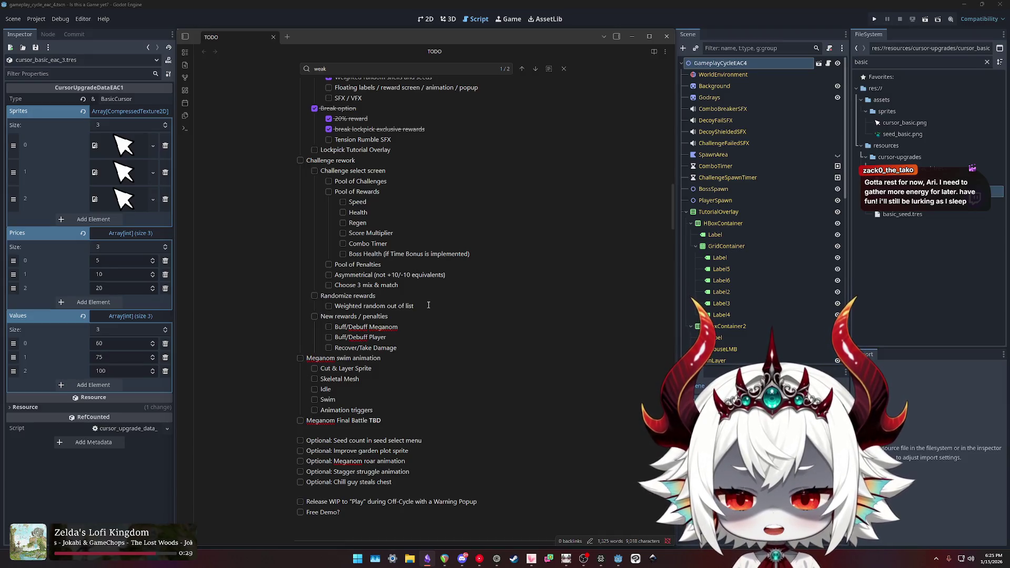
Enter 'Remove Challenge Fail Penalty' as the first sub-item under New rewards / penalties.
type("Challenge")
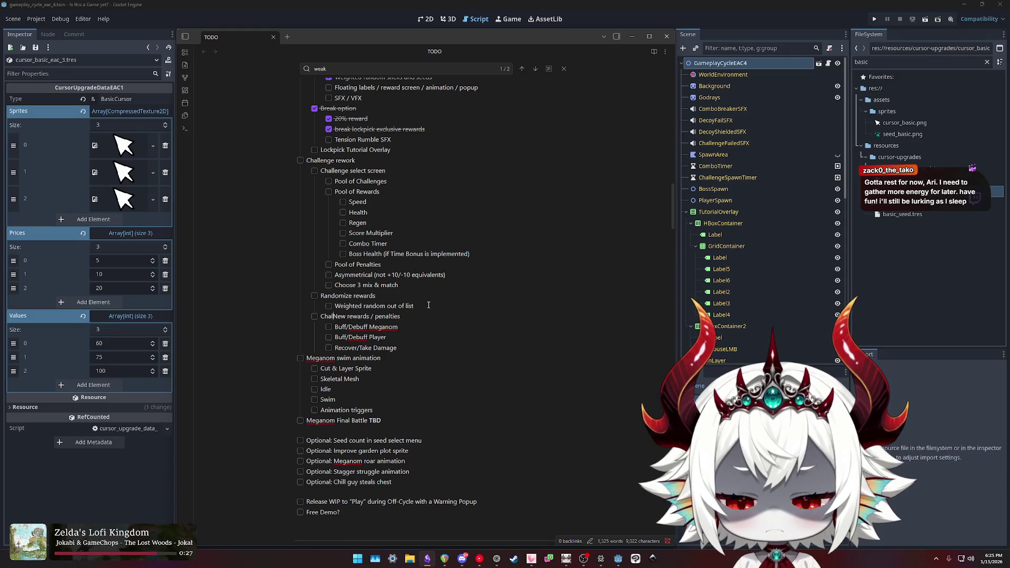
type(" Rewards")
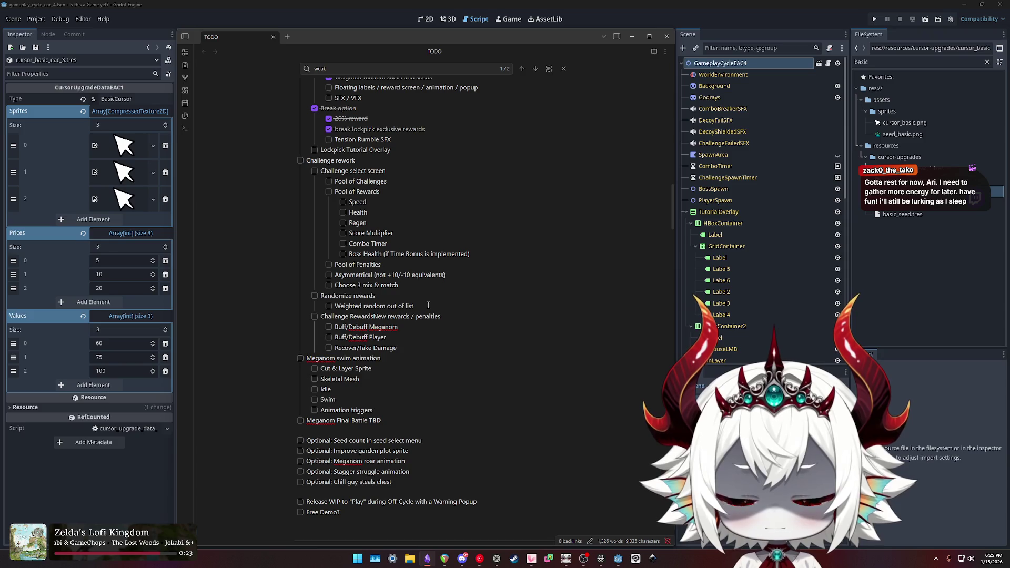
key("Return")
key("Tab")
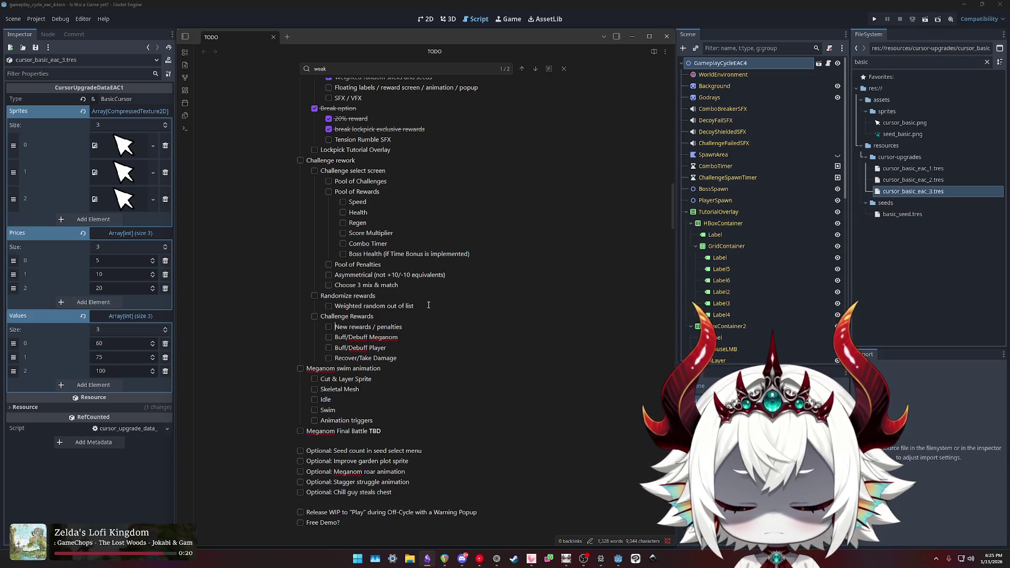
key("ctrl+z")
key("ctrl+z")
key("ctrl+z")
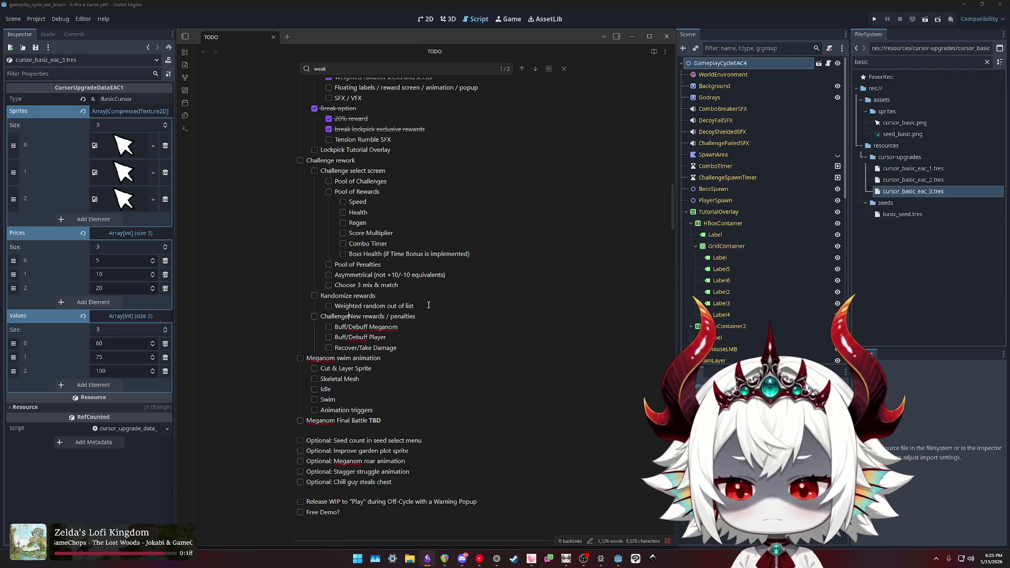
key("ctrl+z")
key("ctrl+z")
key("ctrl+z")
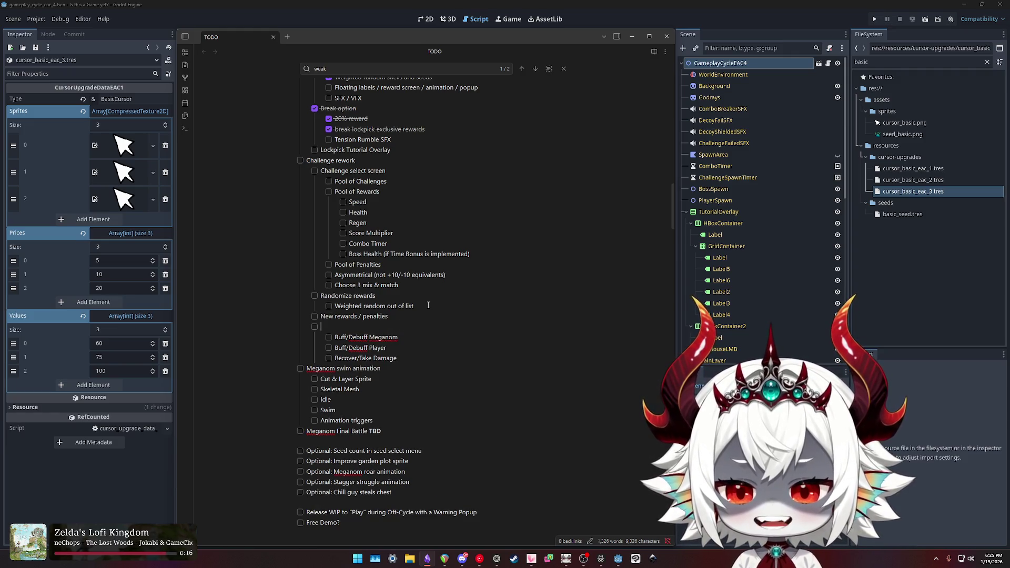
type("Remove ")
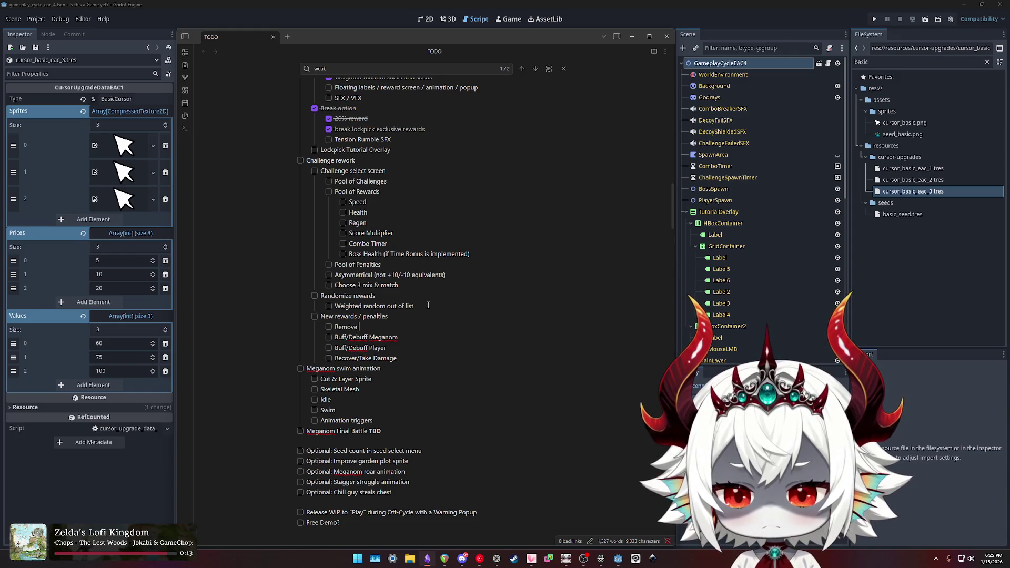
type("Chal")
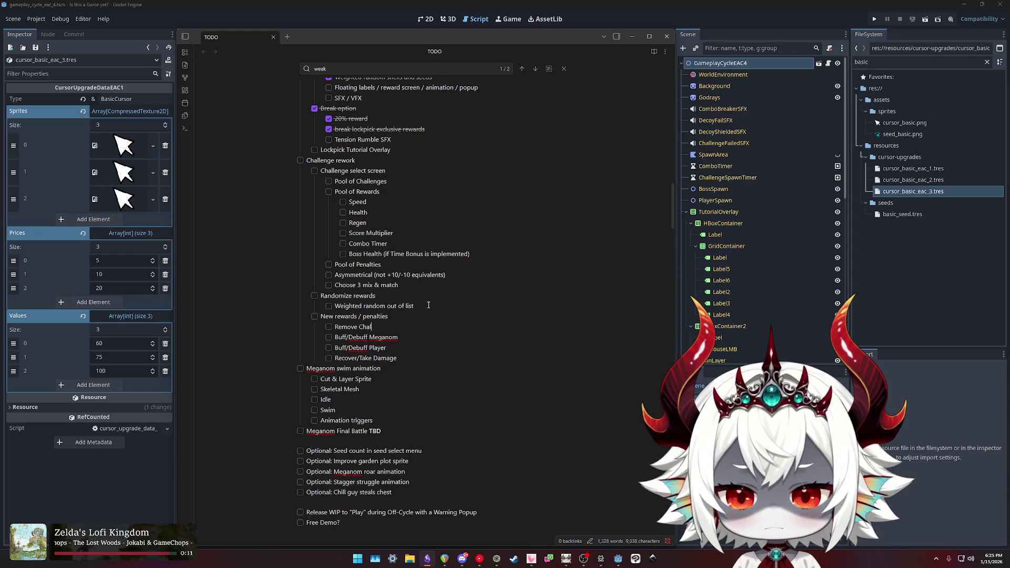
type("lenge Fail Penalty")
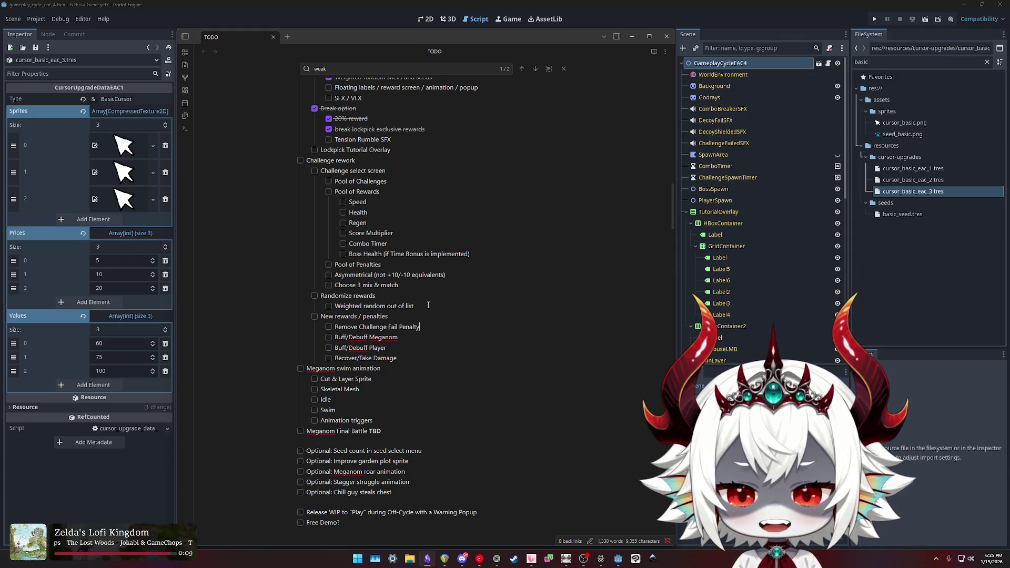
key("Return")
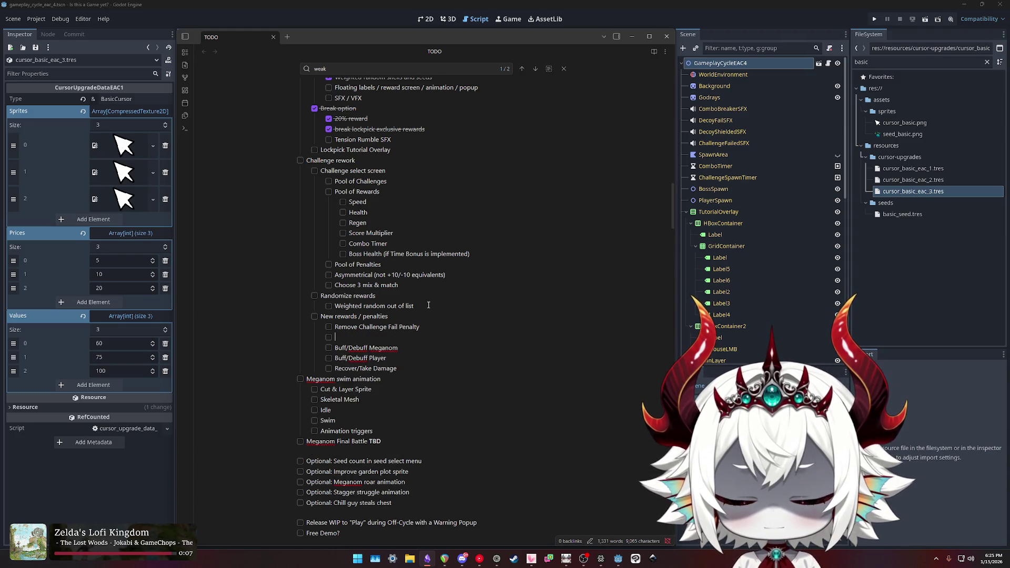
Write the 'Challenge Reward' item and nest a 'Risk/Reward Modifier' sub-item beneath it.
type("Challenge Re")
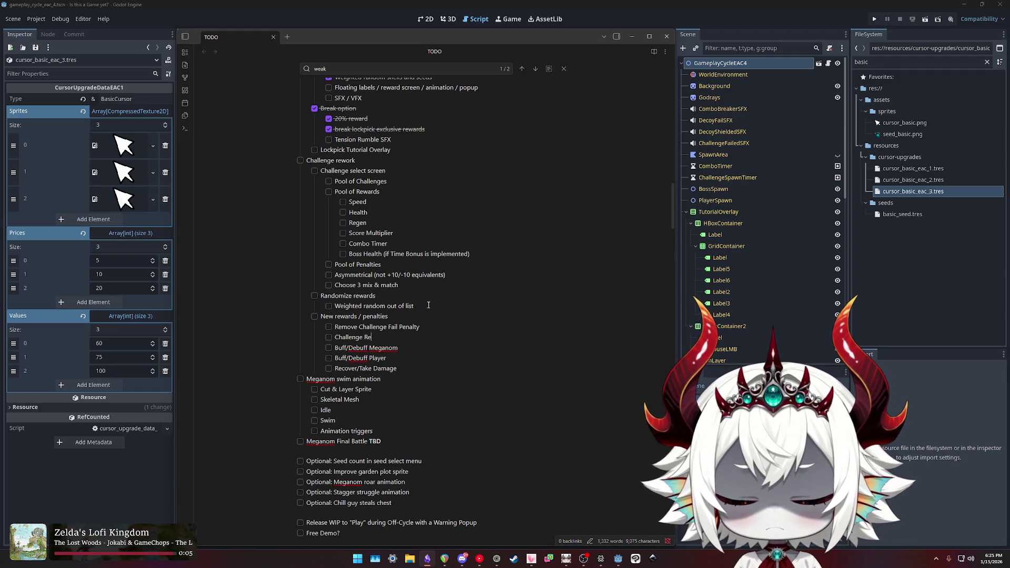
type("ward ->")
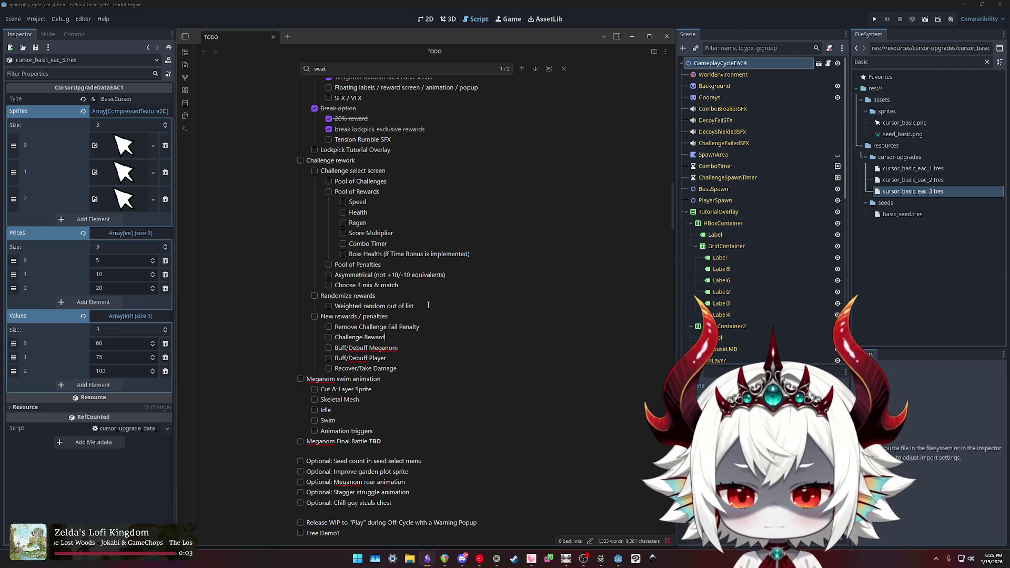
key("shift+Home")
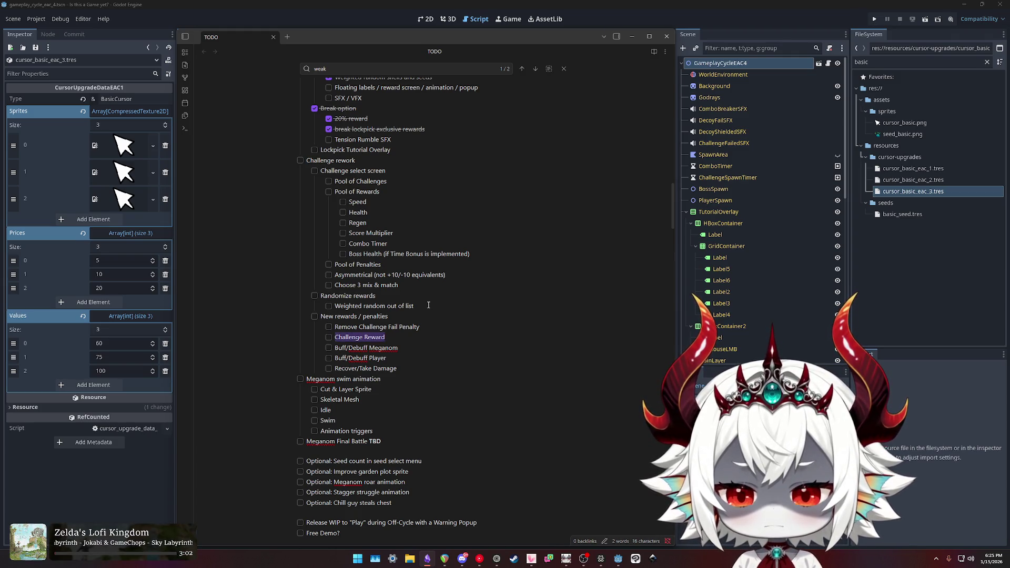
key("End")
type("is Modifier")
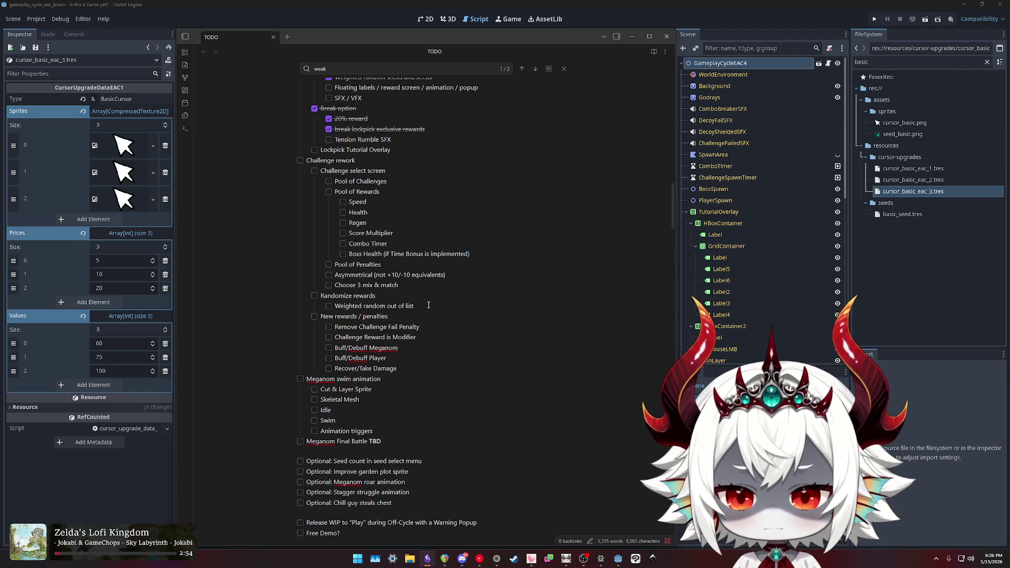
key("Return")
key("Tab")
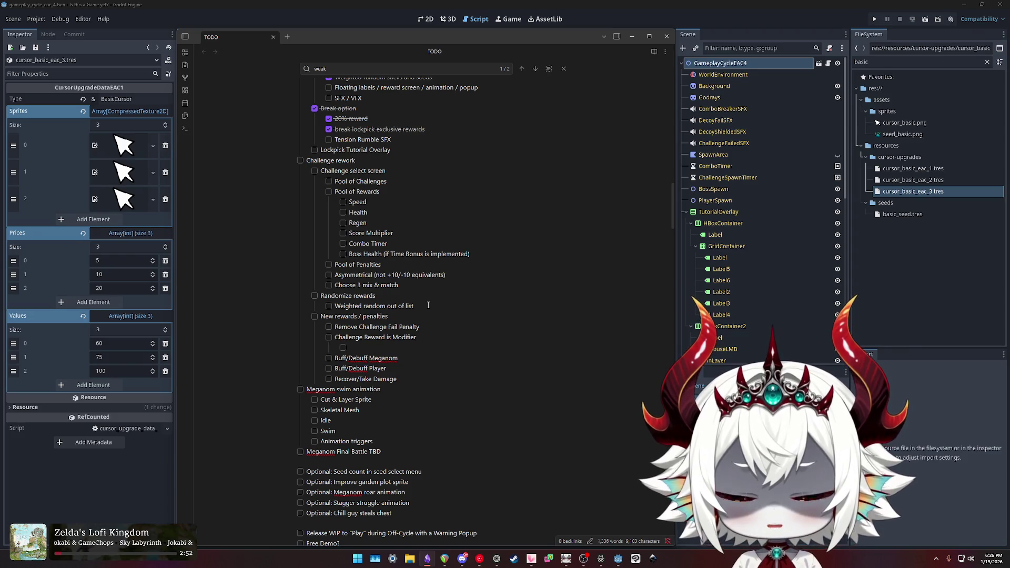
type("Risk/Reward ")
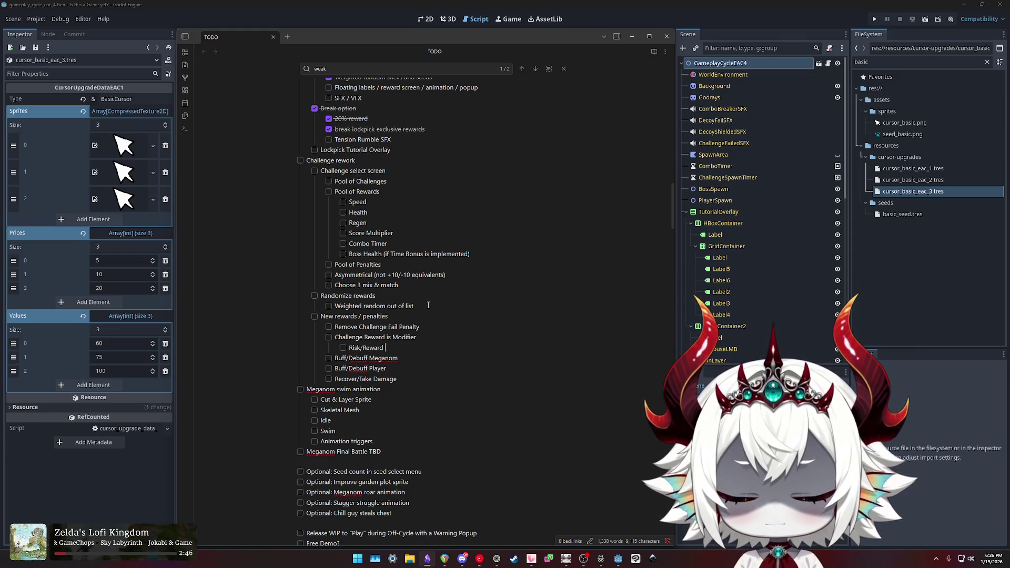
type("Modifier")
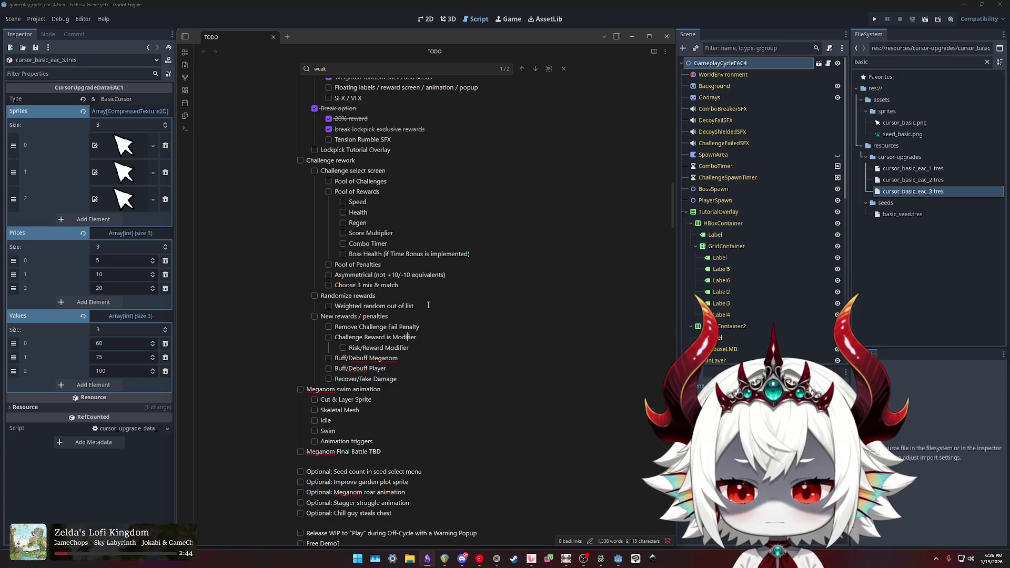
Strip 'Challenge' and 'is Modifier' from the reward item's text.
key("ctrl+shift+Left")
key("BackSpace")
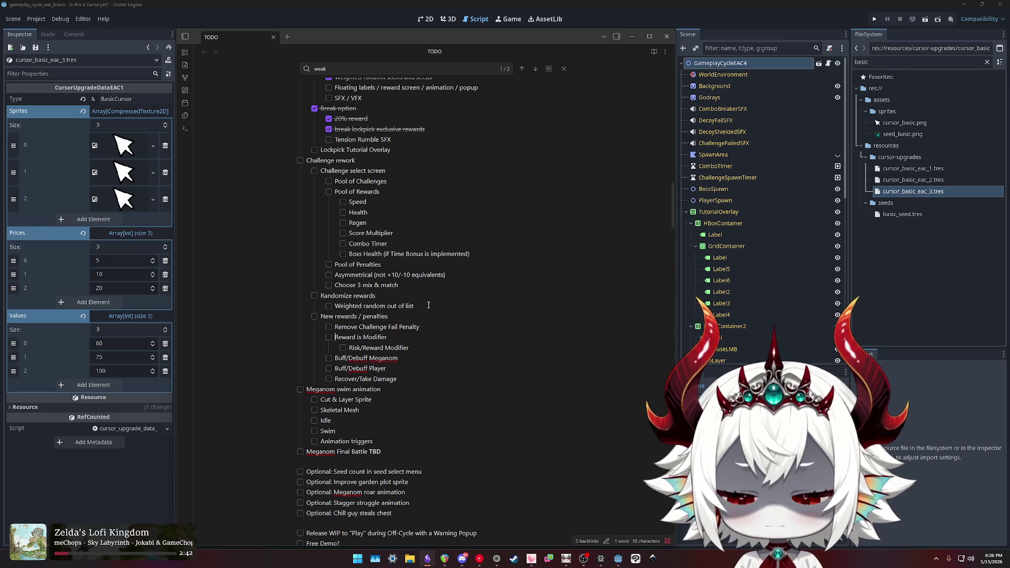
key("ctrl+shift+Right")
key("ctrl+shift+Right")
Complete 'Reward List' and add Buff plus a draft line about Score and Difficulty.
type("List")
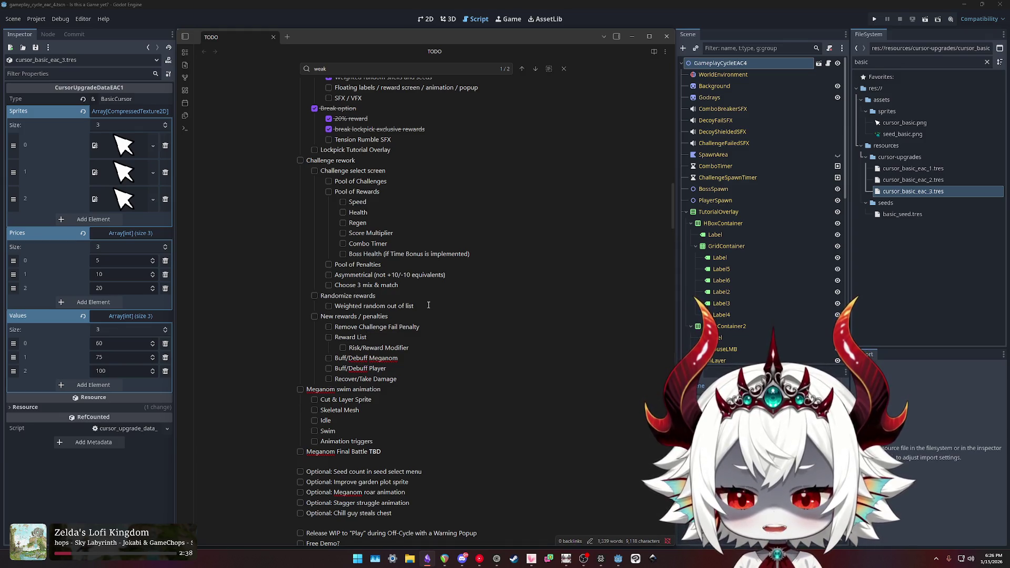
key("Return")
type("Buff")
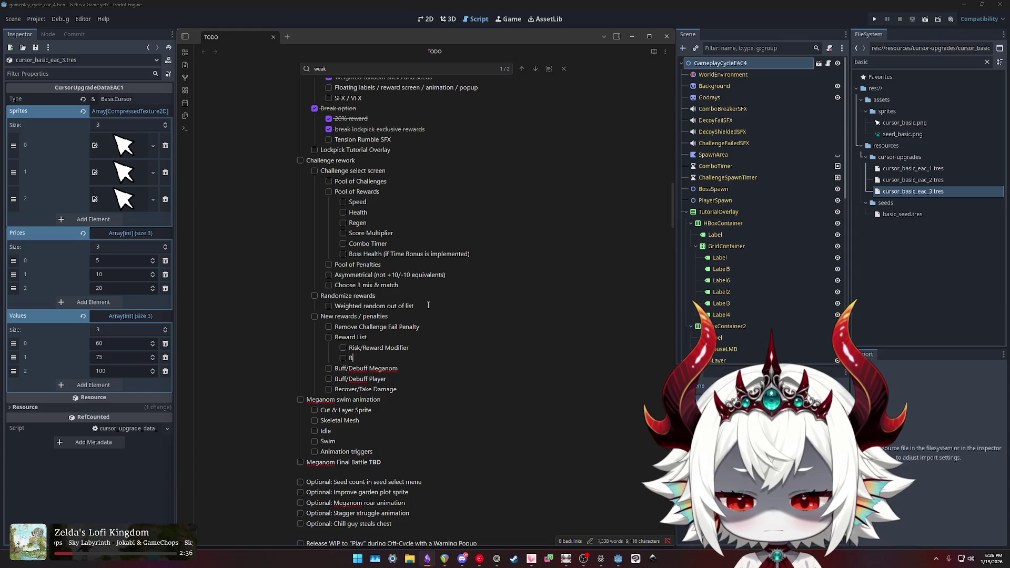
key("Return")
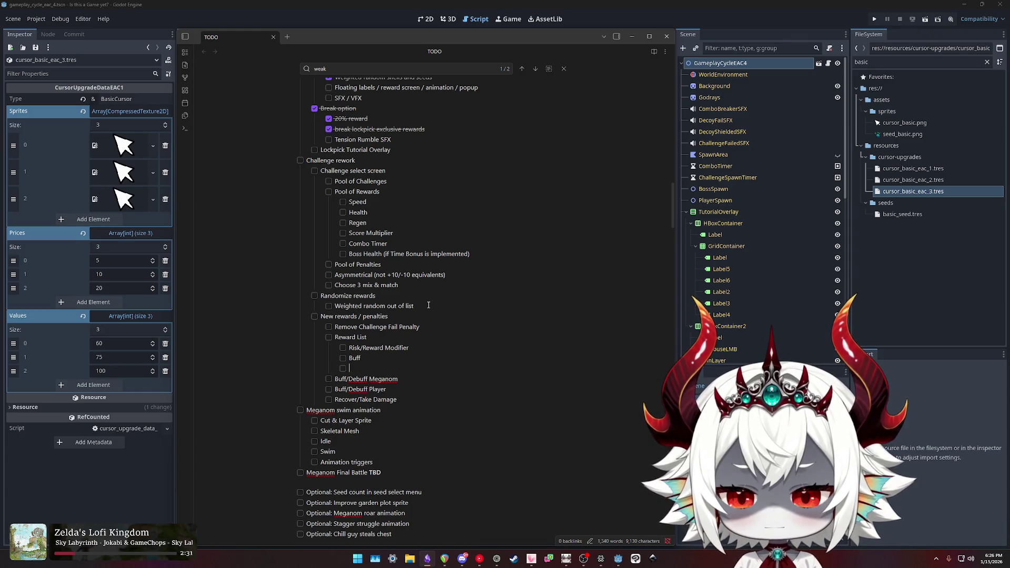
type(" (Score)")
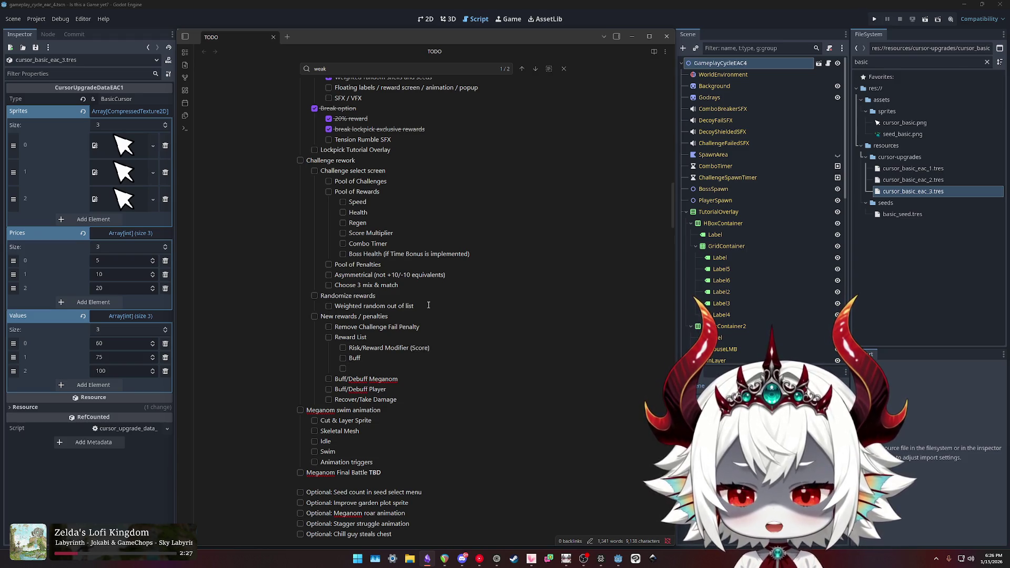
type(" + Difficulty")
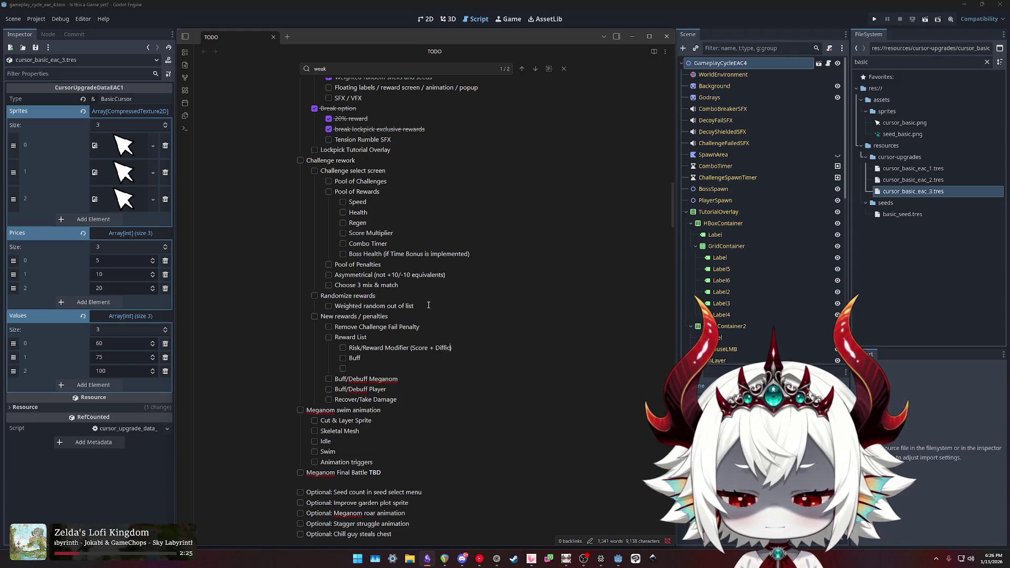
type(" ()")
type("Lower Di")
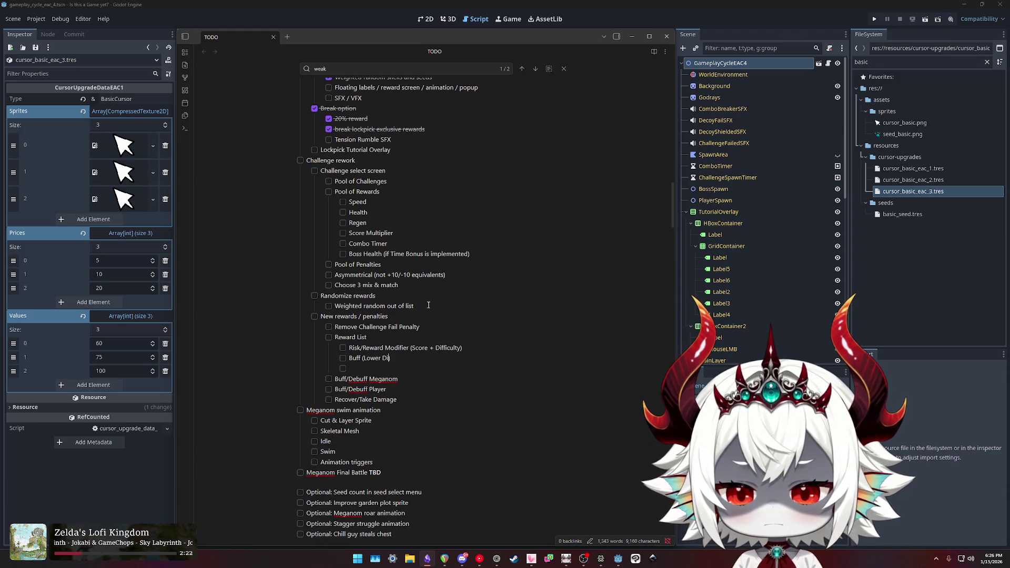
type("ffulty")
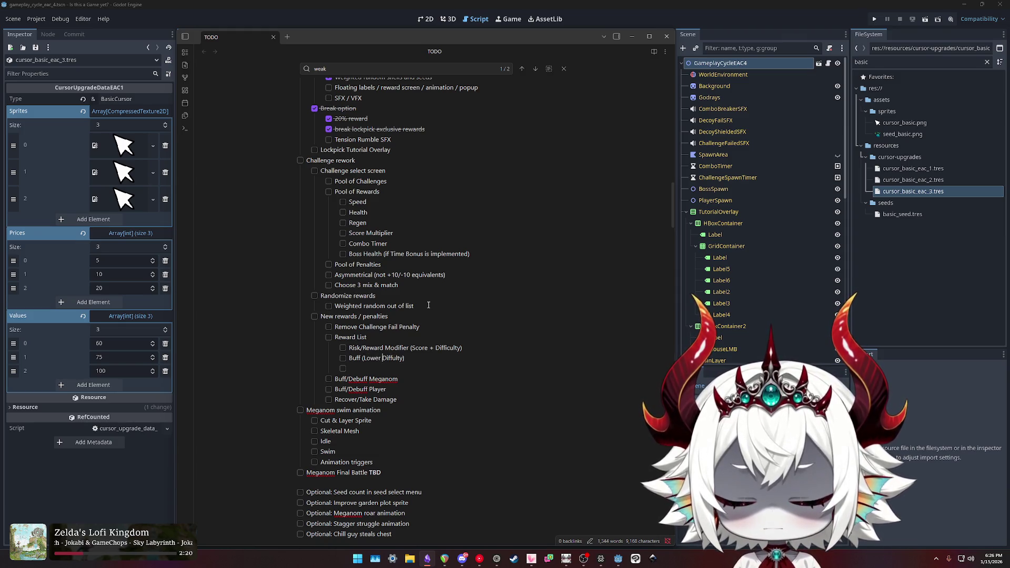
type("No Score ")
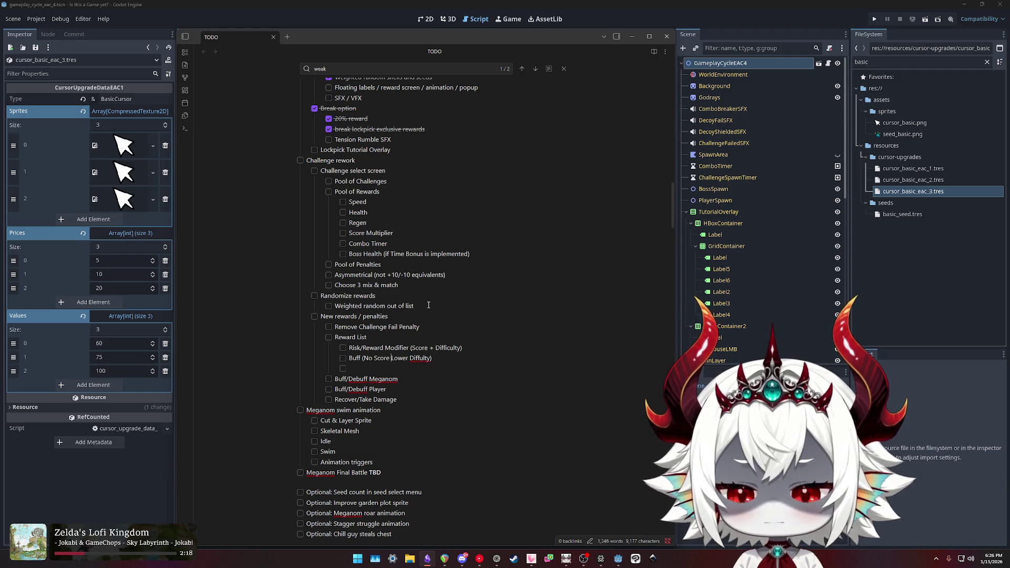
type("+")
Annotate Risk/Reward Modifier with Score + Debuff and the Buff item with '(No Score)'.
key("End")
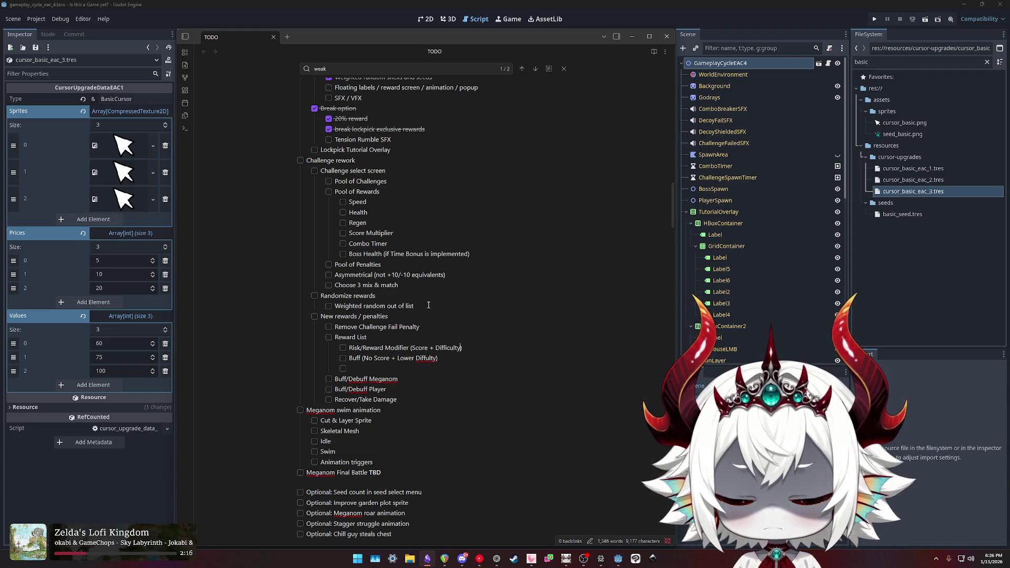
key("Right")
key("Right")
key("Right")
type("Higher")
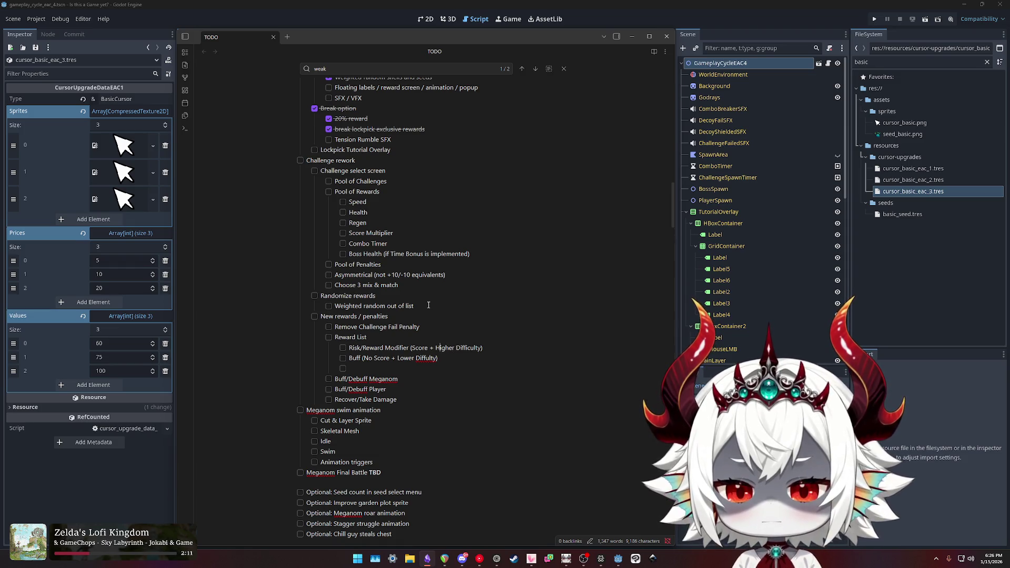
key("shift+End")
type("Debuff")
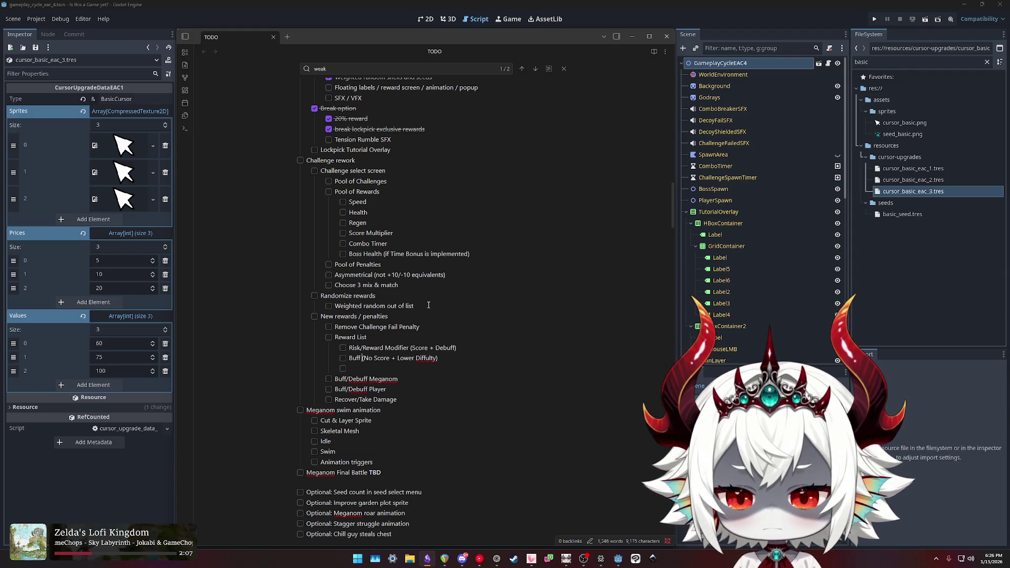
type("No Score ")
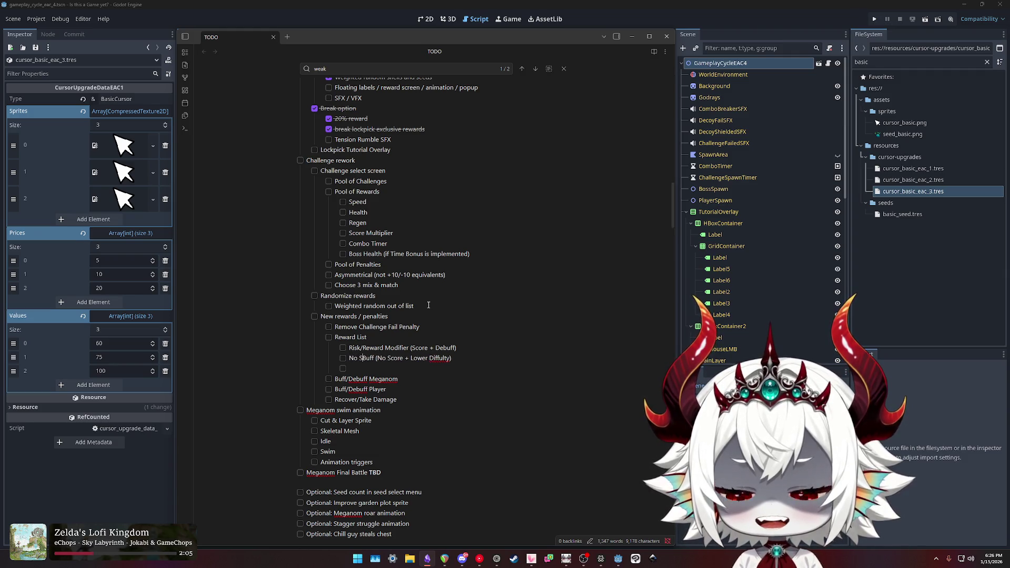
type("+")
key("shift+End")
key("Delete")
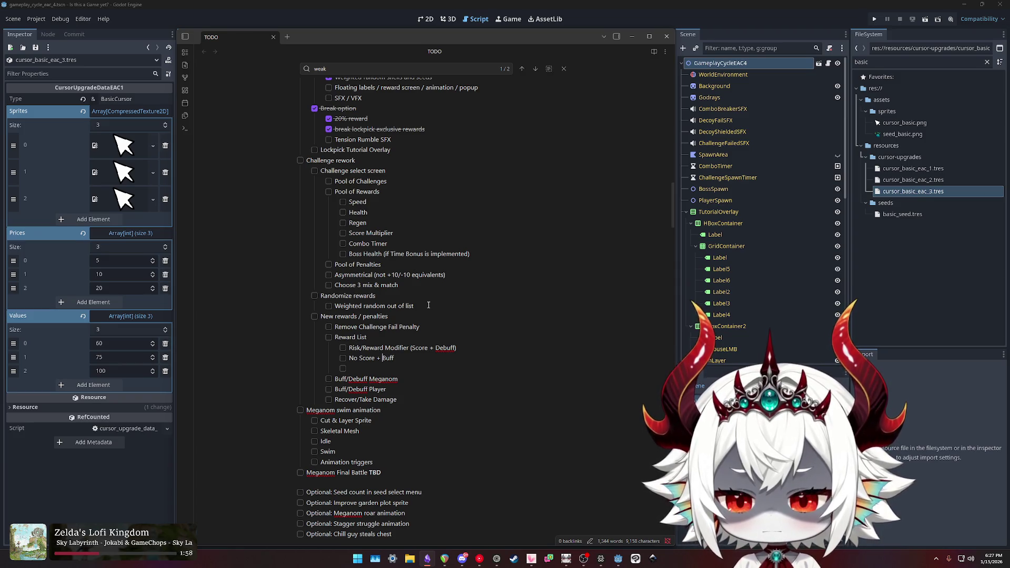
key("shift+Home")
key("BackSpace")
key("End")
type("(No")
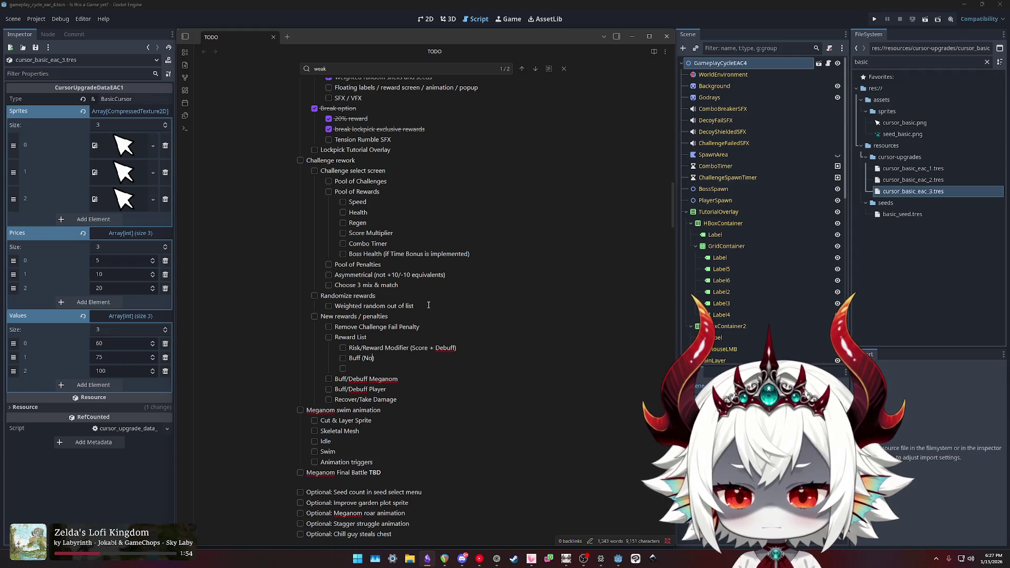
type(" Score)")
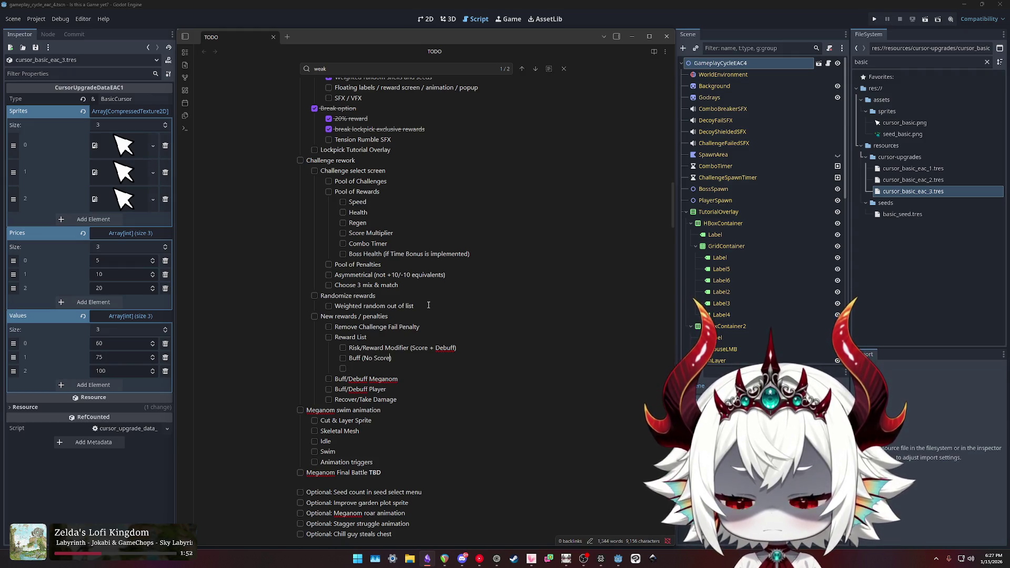
Reword the Risk/Reward Modifier line and add a 'No Penalties' item.
key("ctrl+shift+Right")
key("Delete")
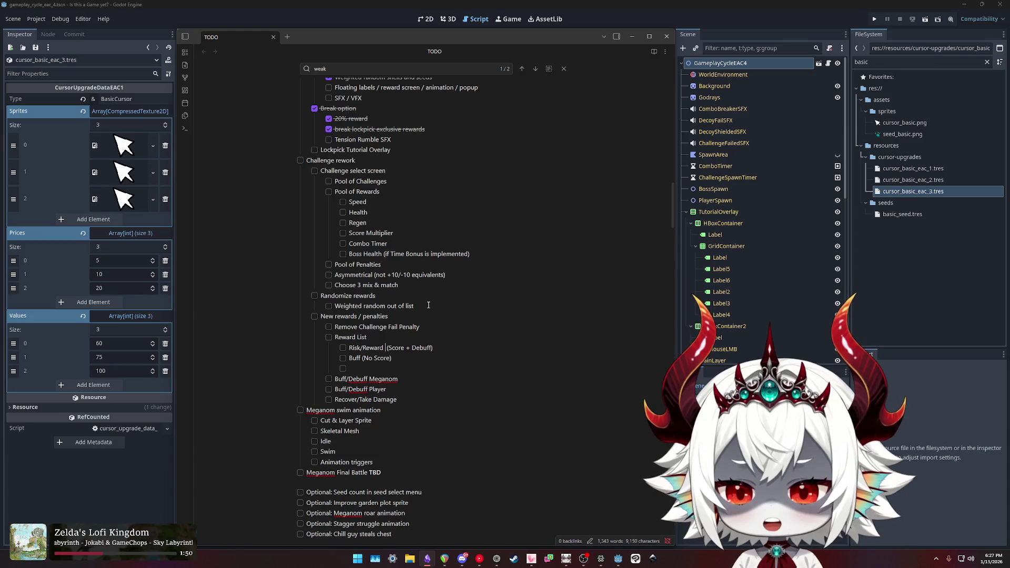
key("ctrl+shift+Left")
key("ctrl+shift+Left")
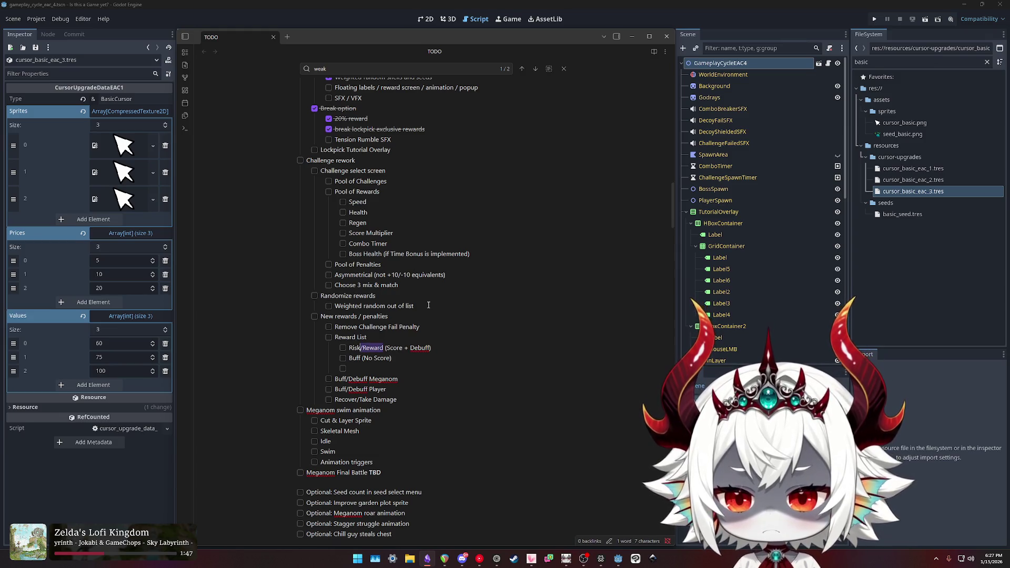
type("Modifier")
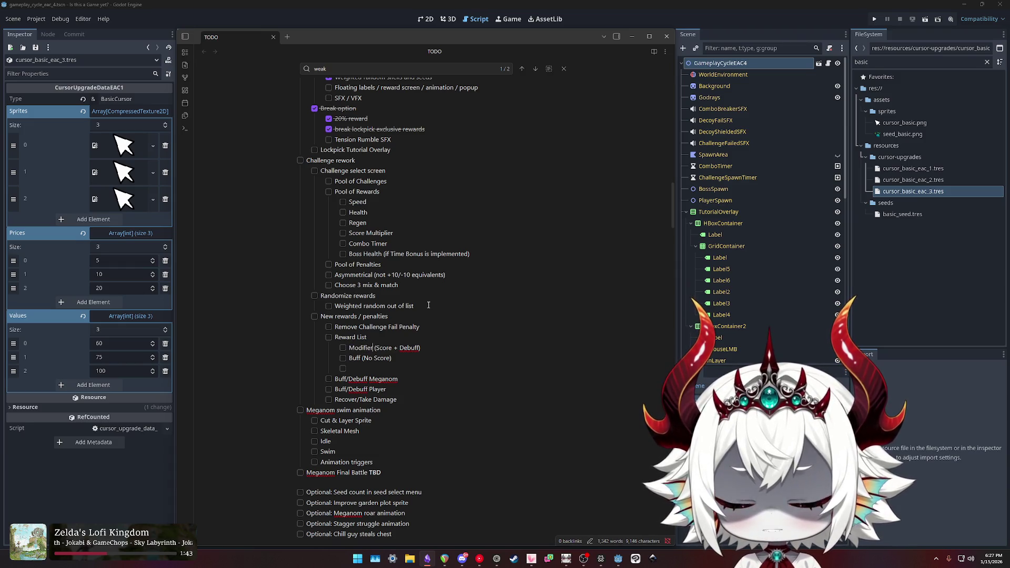
type("Risk/R")
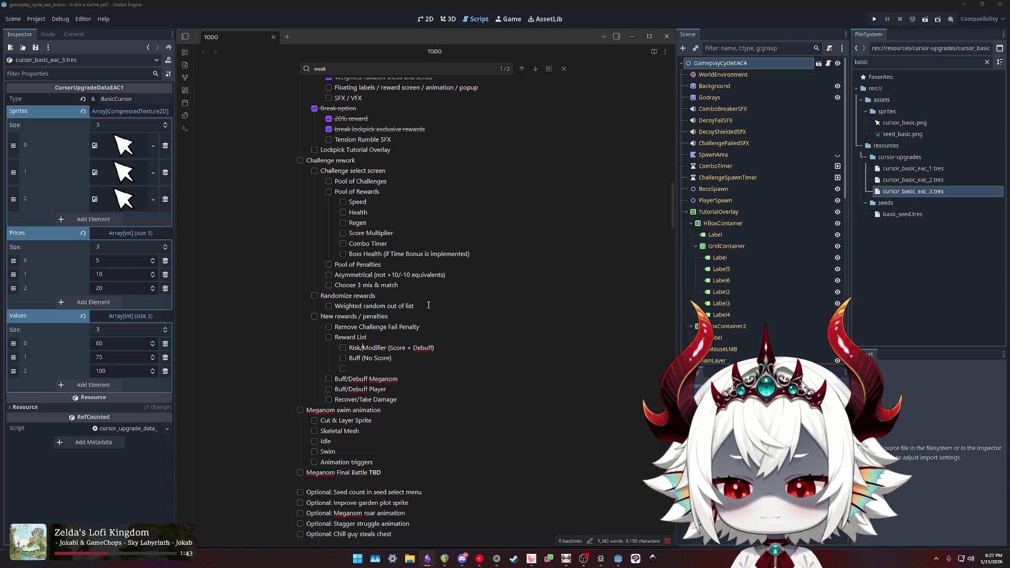
type("eward")
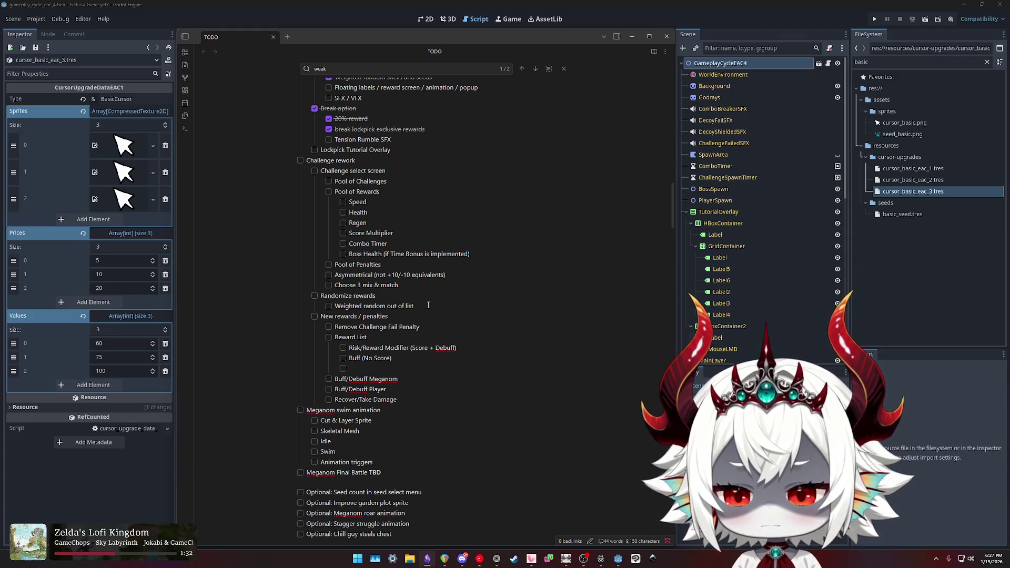
type("No Penalties")
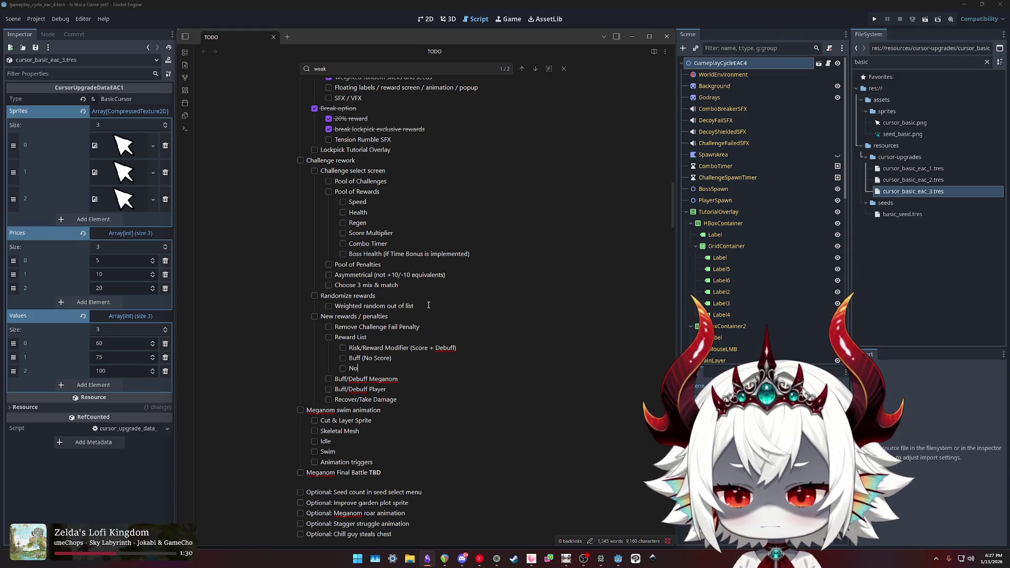
Delete the Remove Challenge Fail Penalty item, leaving the New rewards / penalties heading unchanged.
key("Home")
key("shift+End")
key("BackSpace")
key("BackSpace")
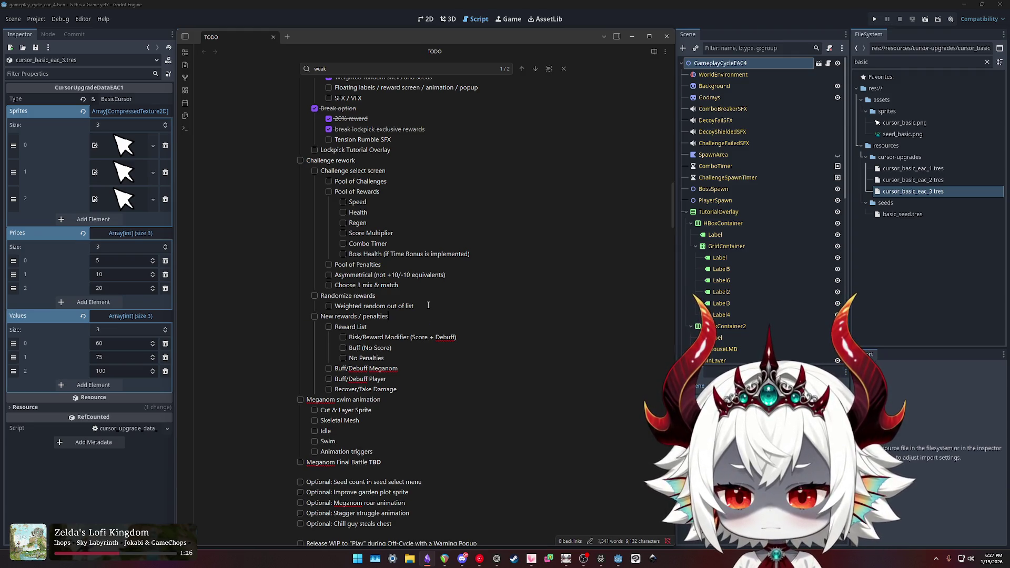
key("shift+Home")
type("C")
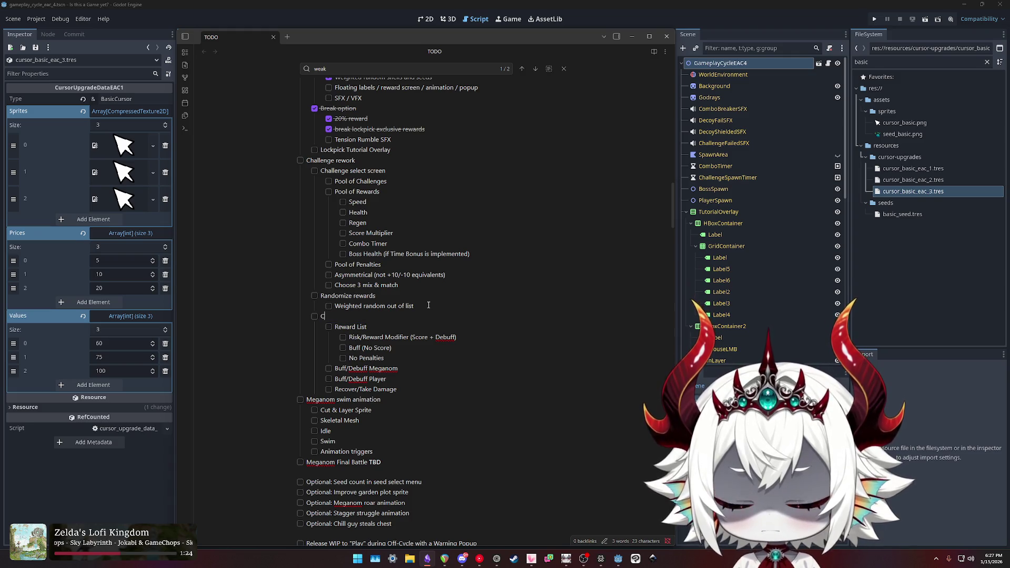
key("BackSpace")
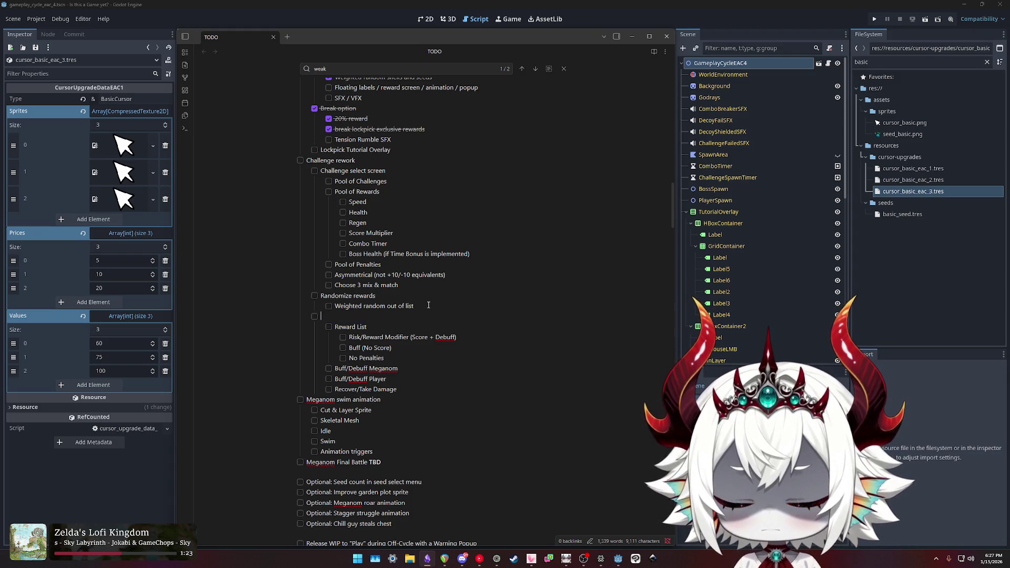
type("Ch")
key("ctrl+z")
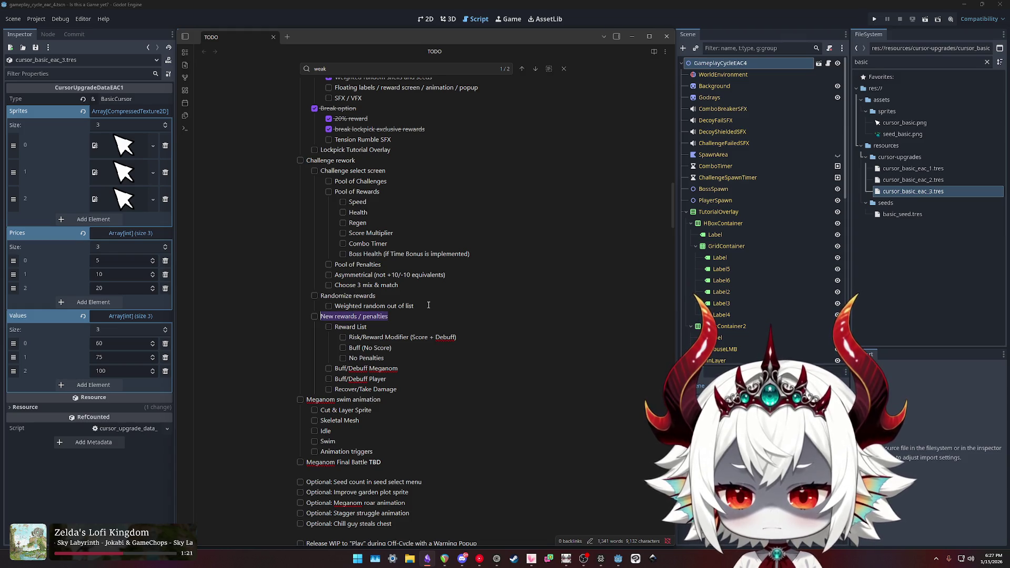
key("Right")
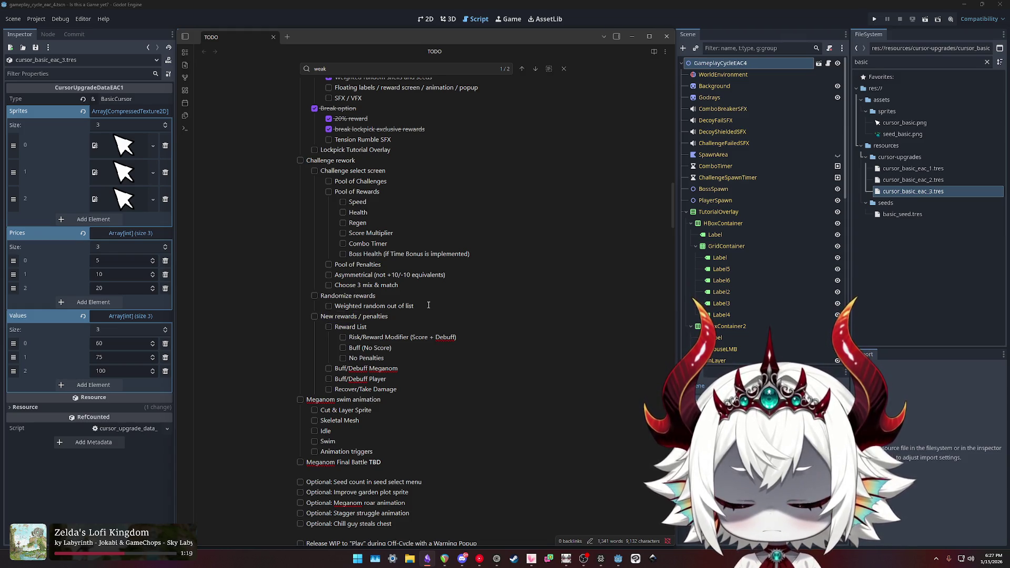
Rename the Reward List item to 'Challenge Outcome'.
key("Down")
key("End")
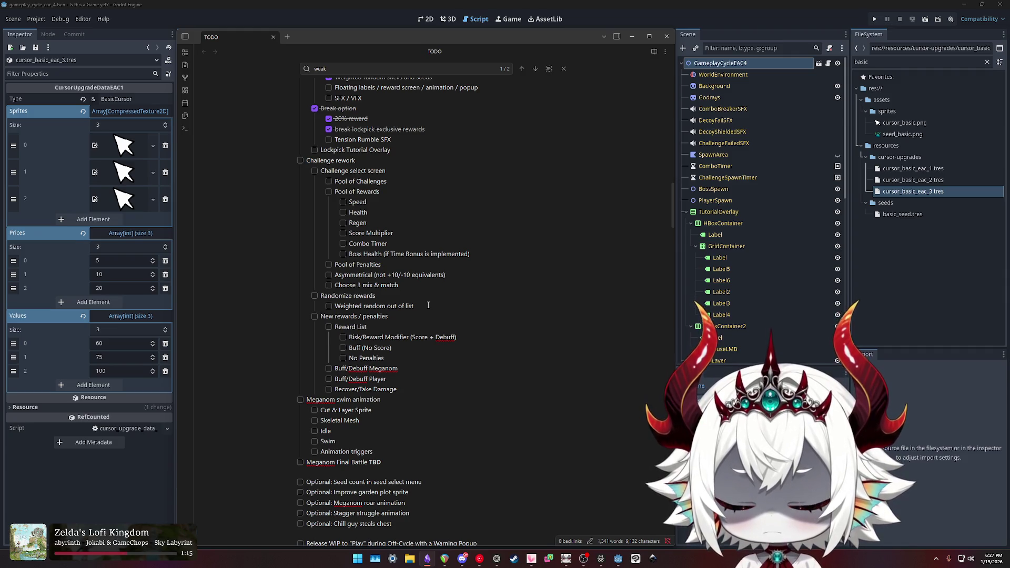
key("Down")
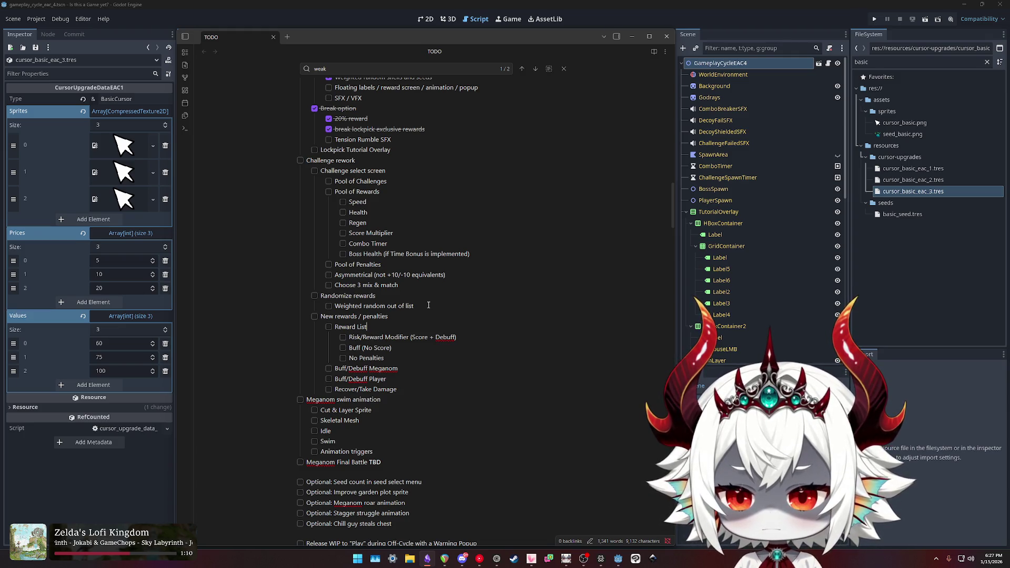
key("shift+Home")
type("CHal")
key("BackSpace")
key("BackSpace")
key("BackSpace")
type("hallenge")
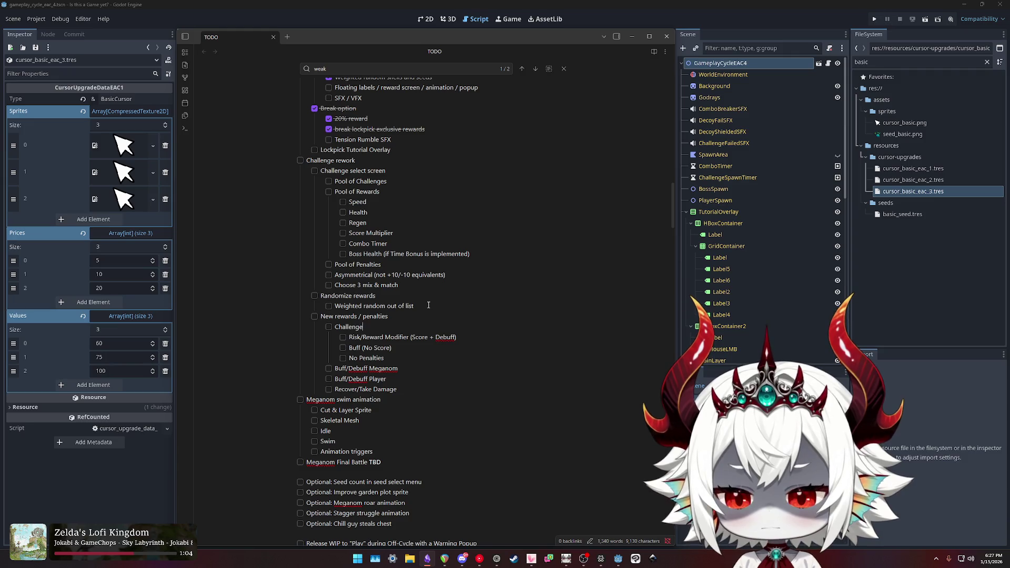
type(" Outcome")
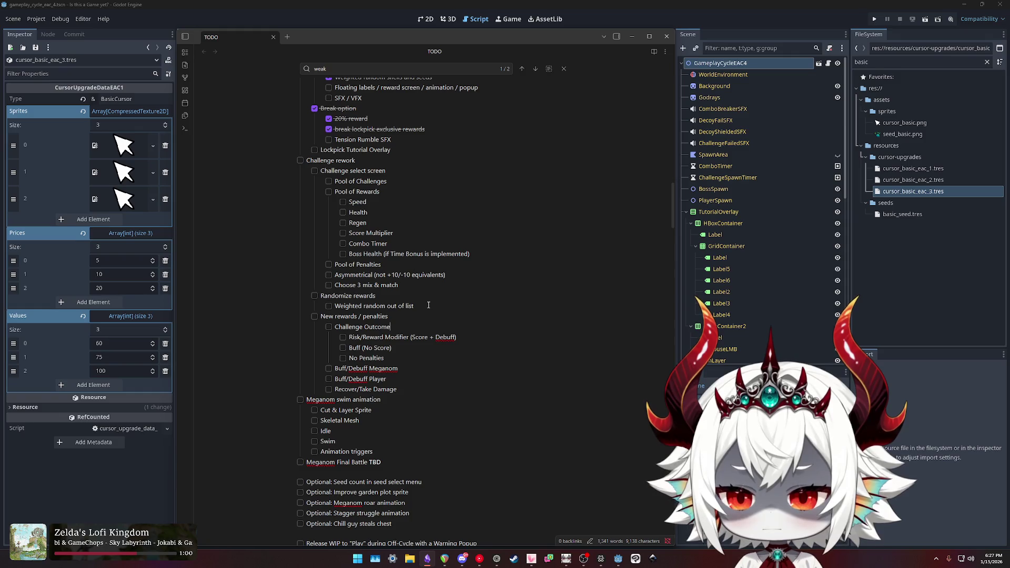
Copy 'Challenge Outcome' over 'rewards / penalties' so the heading reads 'New Challenge Outcomes'.
key("shift+Up")
key("Down")
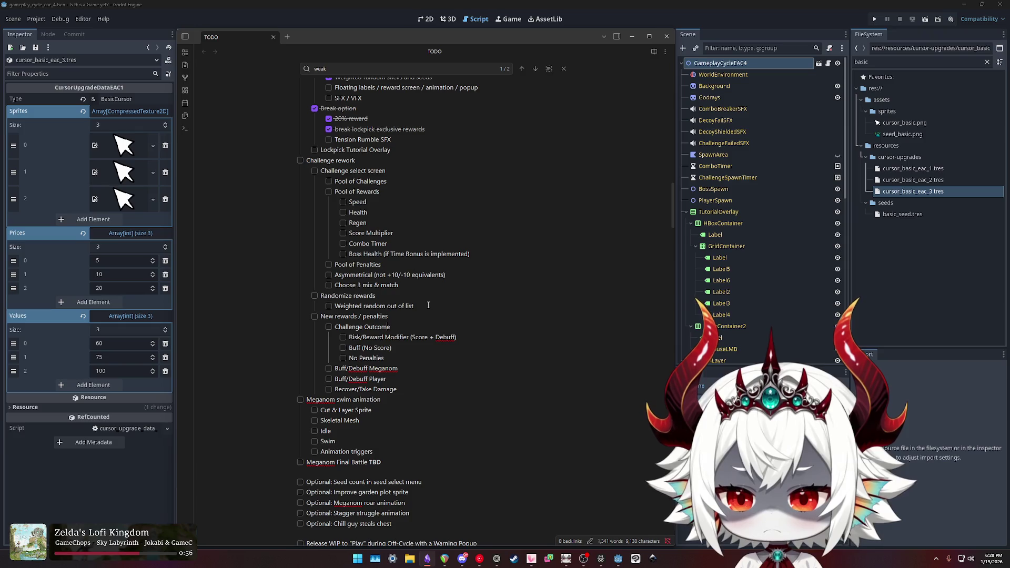
key("shift+Home")
key("ctrl+c")
key("Up")
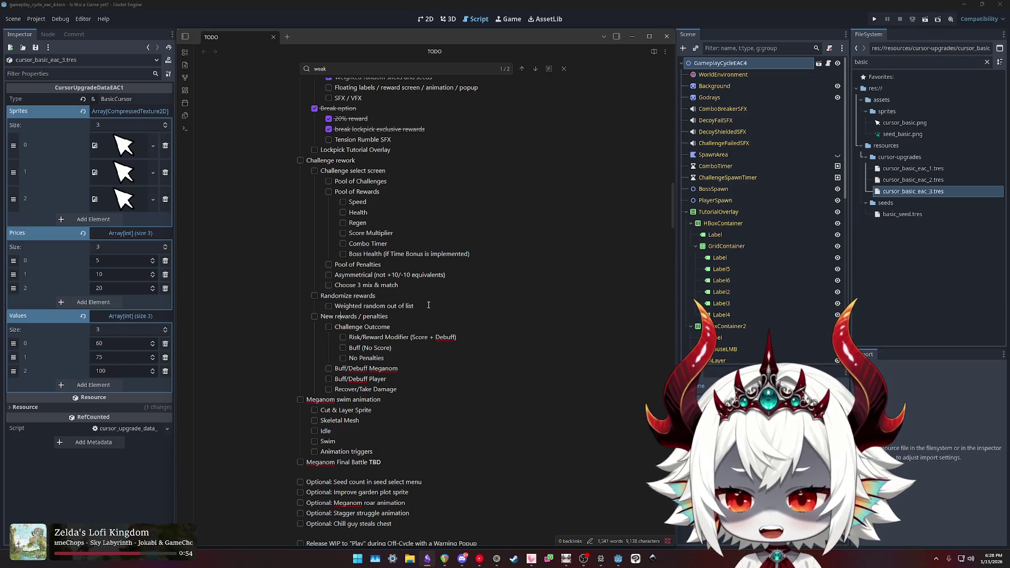
key("shift+End")
key("ctrl+v")
type("s")
key("Down")
key("shift+Home")
key("shift+Home")
Delete the redundant Challenge Outcome line and outdent its items one level.
key("BackSpace")
key("BackSpace")
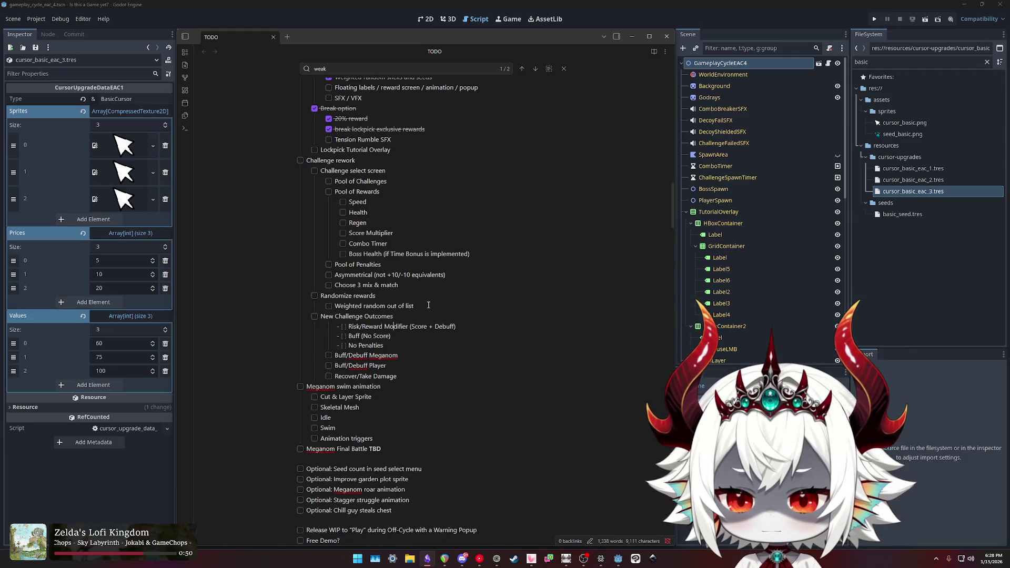
key("shift+Up")
key("shift+Up")
key("shift+Tab")
key("Up")
key("Up")
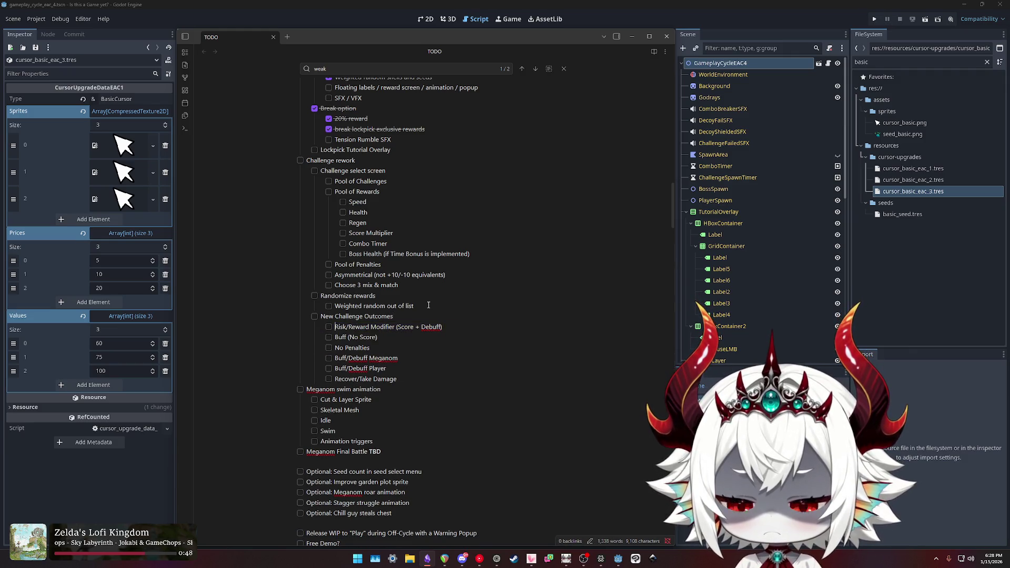
key("Down")
key("Down")
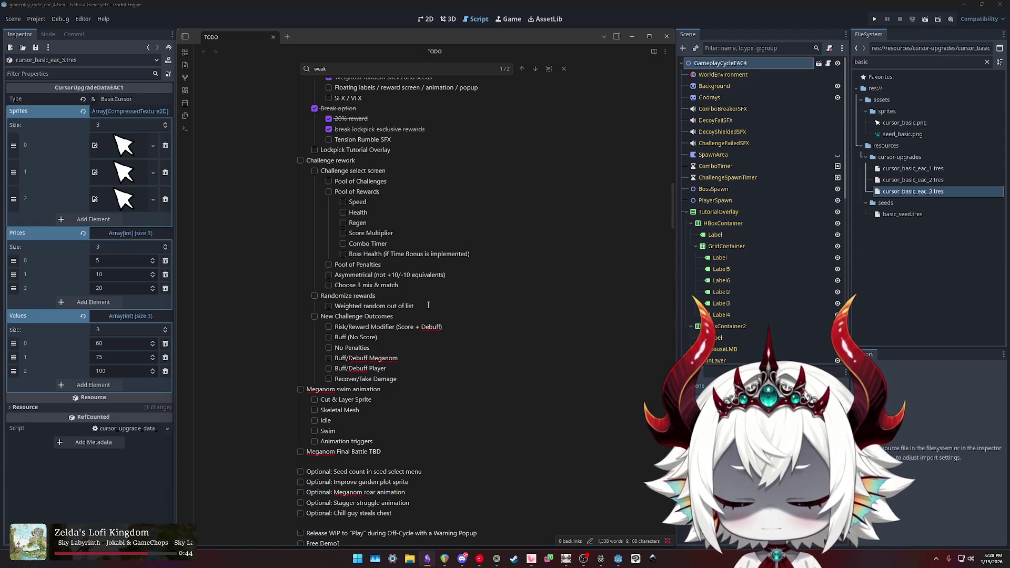
Remove the No Penalties line and add 'Remove Penalty' as the first outcome.
key("shift+Home")
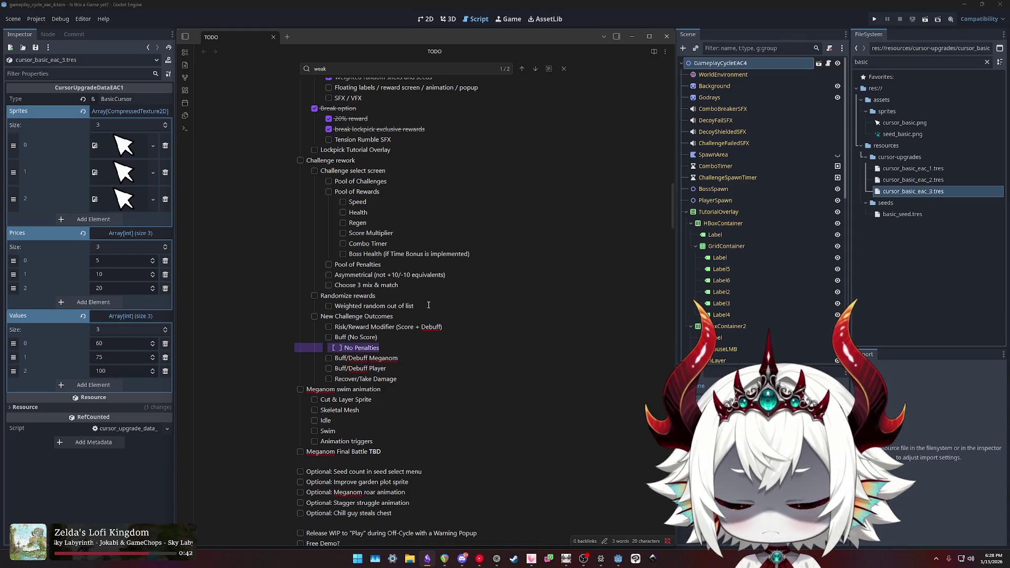
key("BackSpace")
key("BackSpace")
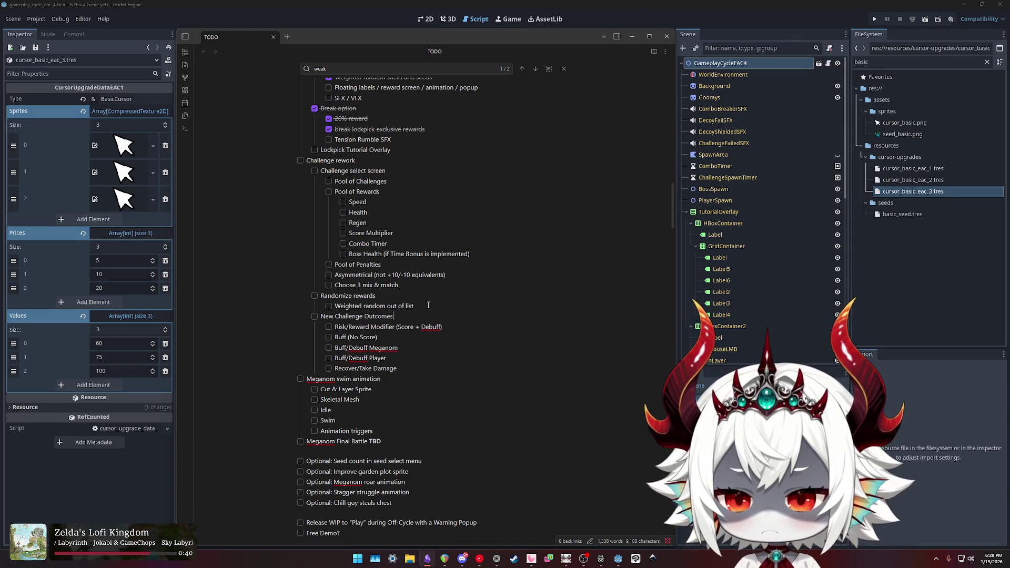
key("Return")
key("Tab")
type("Remove Penalty")
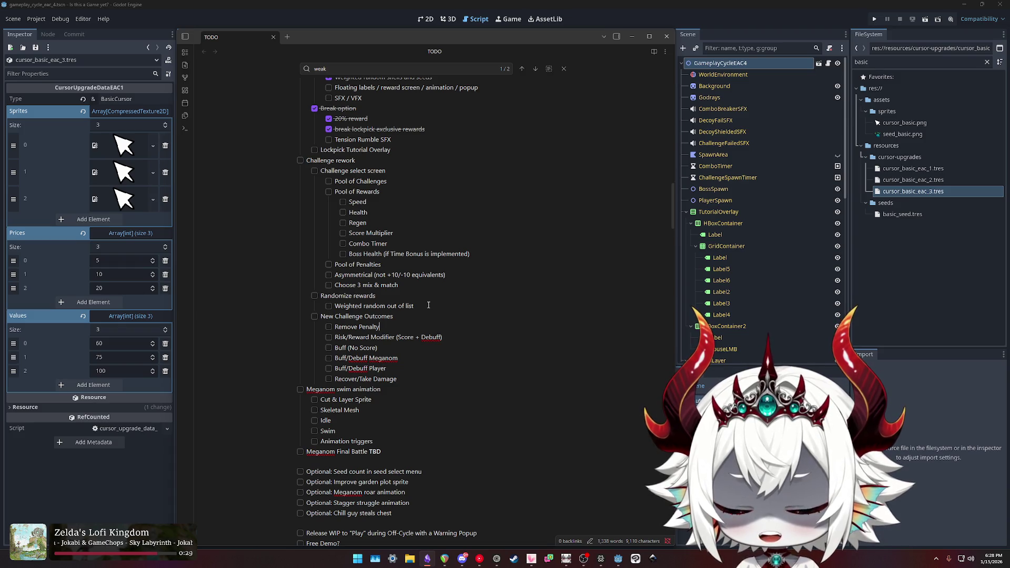
Add nested 'Positive' and 'Negative' sub-items under Risk/Reward Modifier.
key("Return")
key("Tab")
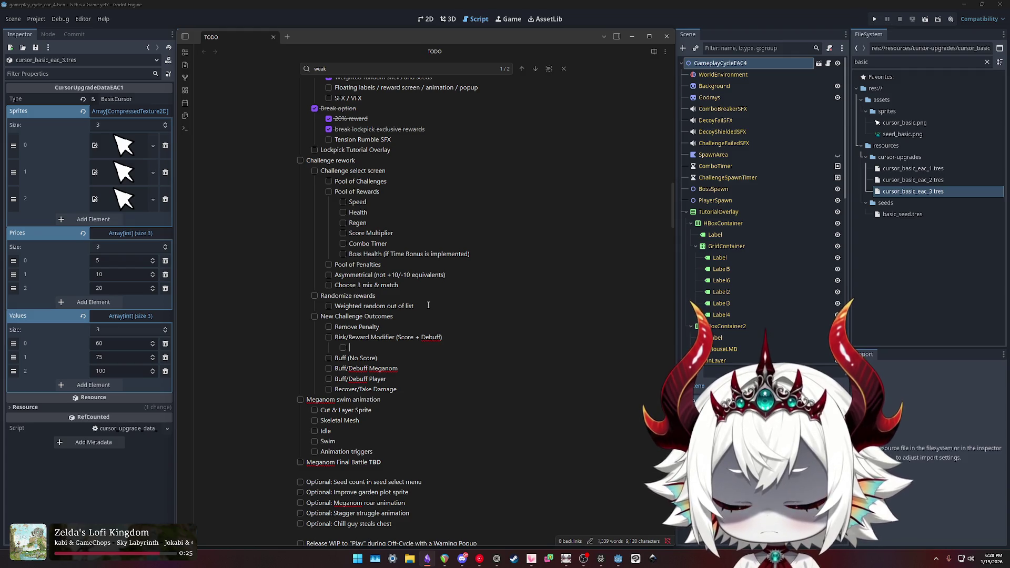
type("Multiplier")
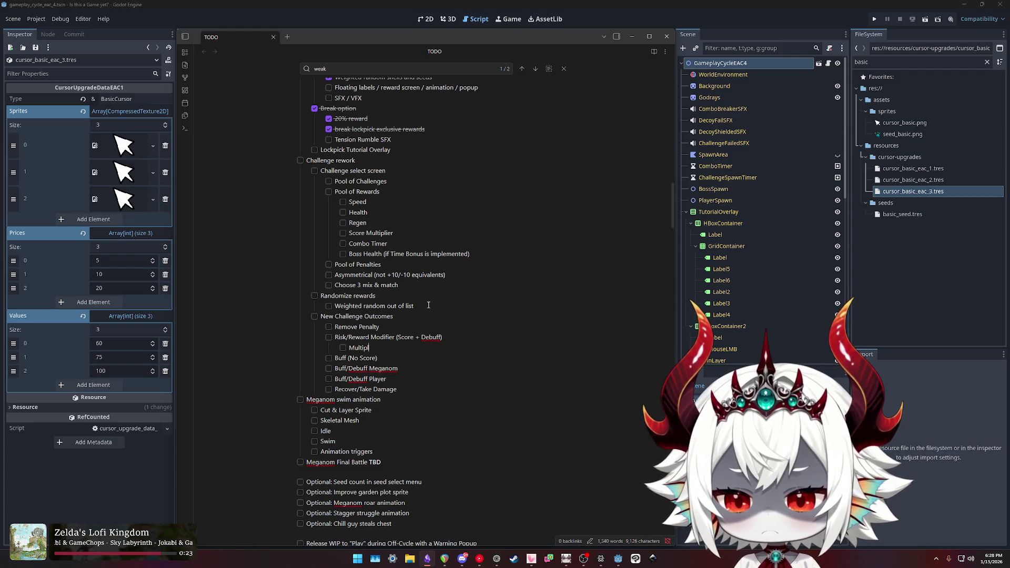
key("shift+Home")
key("BackSpace")
type("Positive")
key("shift+Home")
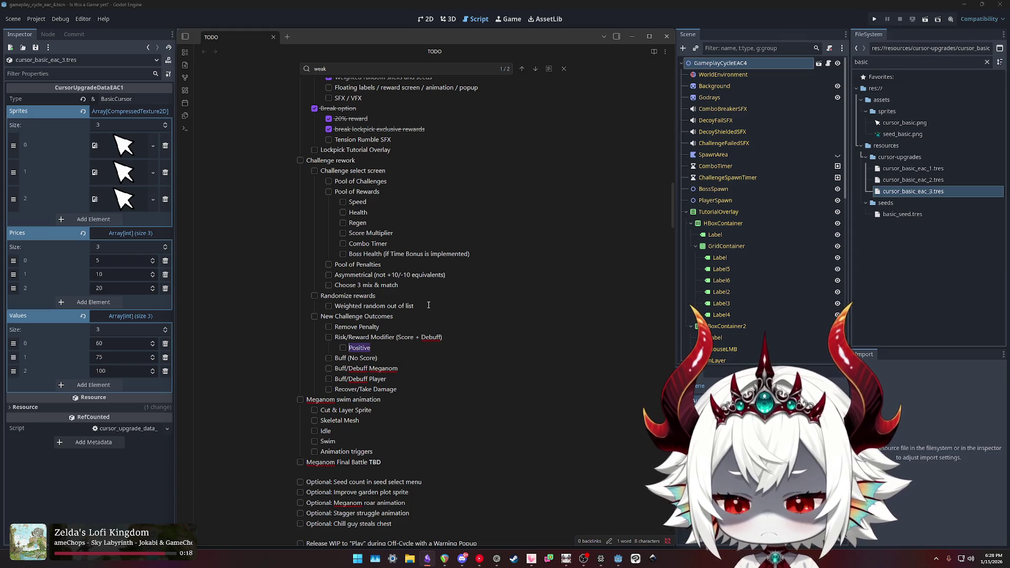
key("End")
key("Return")
type("Negative")
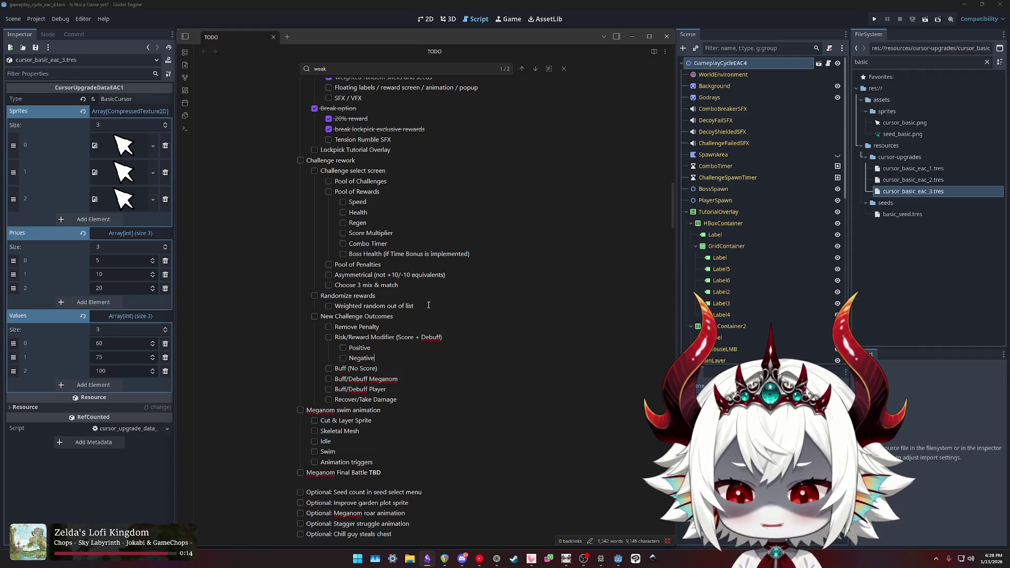
Add an empty item nested under Negative, after trying and clearing 'Boss Heal' wording.
key("Return")
key("Tab")
type("Boss Heal")
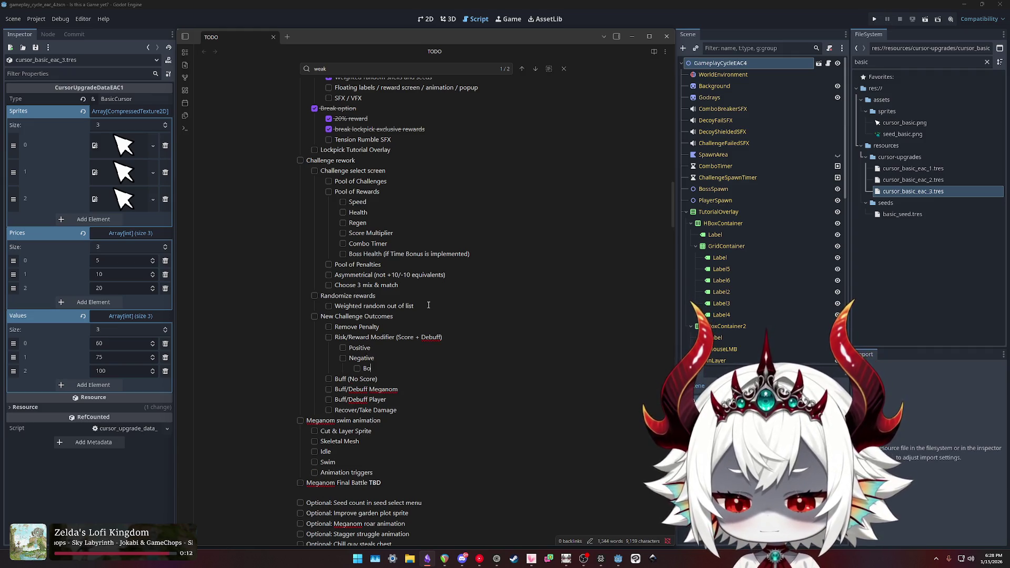
key("BackSpace")
key("BackSpace")
key("BackSpace")
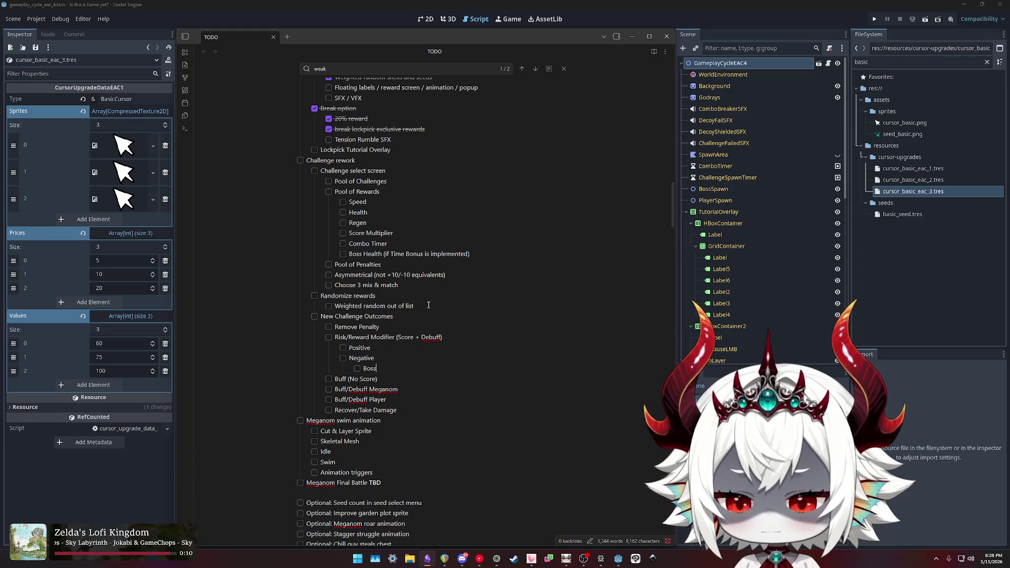
type("More")
key("BackSpace")
key("BackSpace")
key("BackSpace")
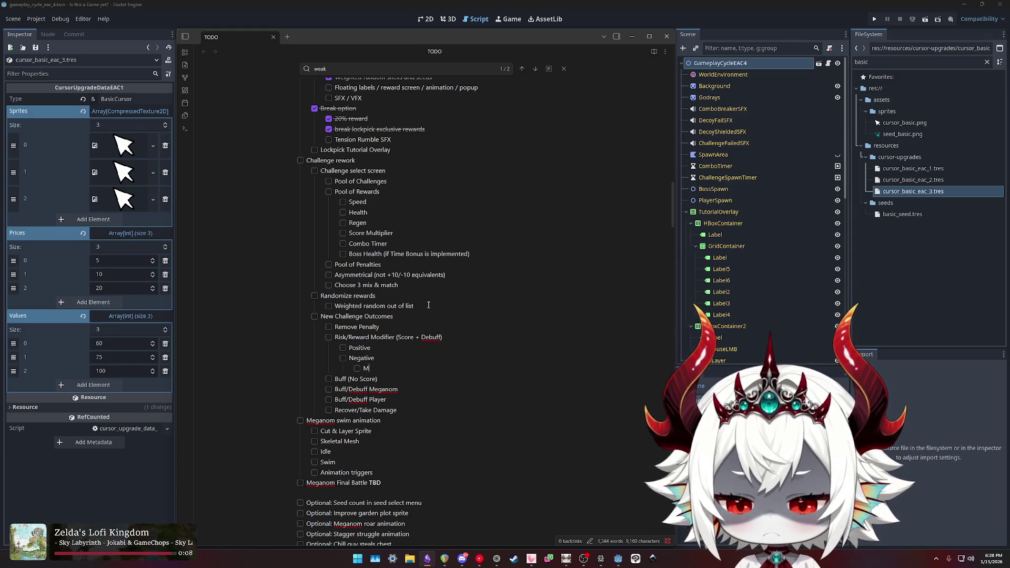
type("Boos")
key("BackSpace")
key("BackSpace")
type("ss He")
key("shift+Home")
key("BackSpace")
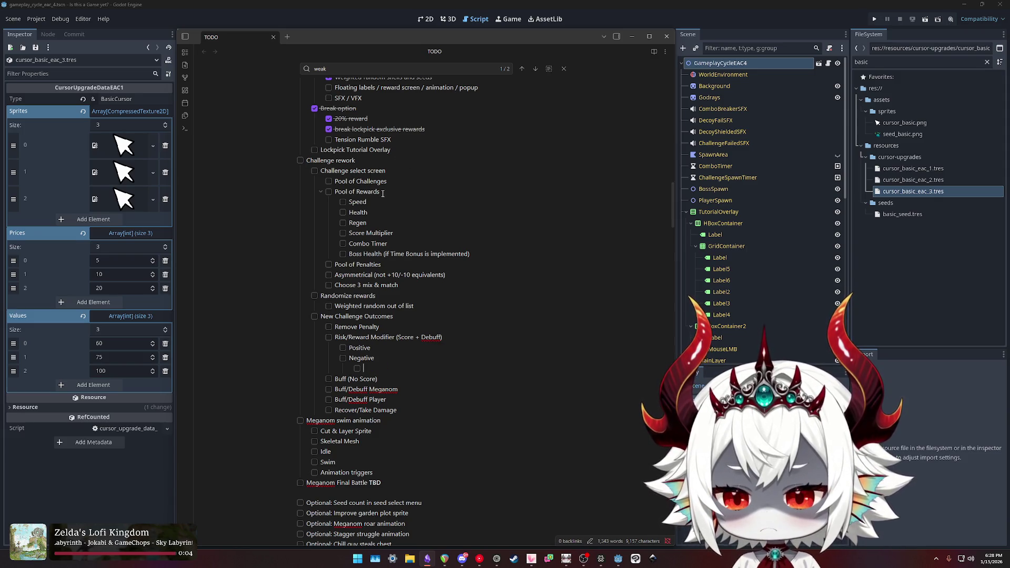
triple_click(352, 327)
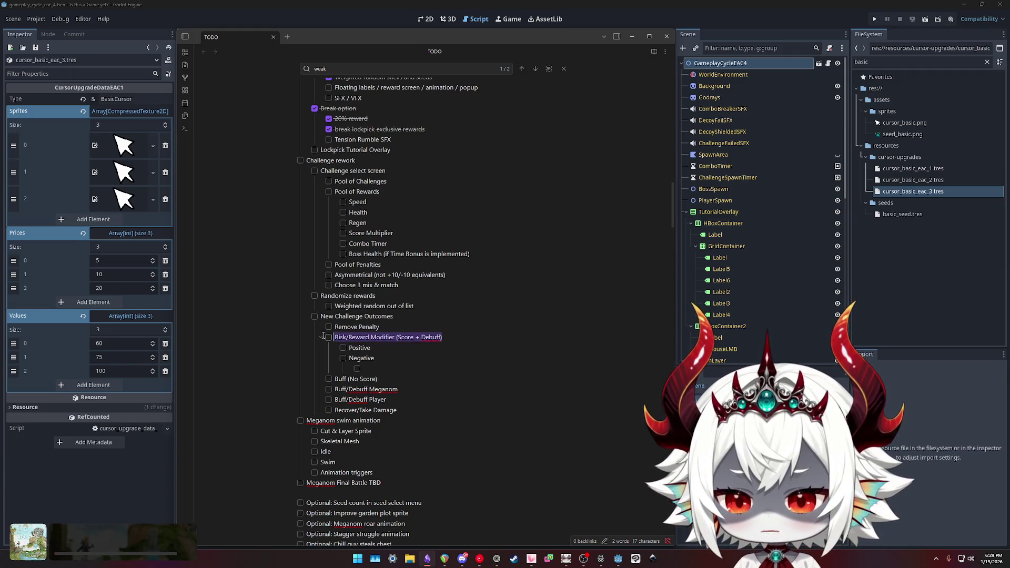
Delete the Positive/Negative sub-items and the Buff/Debuff Meganom, Buff/Debuff Player and Recover/Take Damage items.
left_click_drag(358, 368, 267, 350)
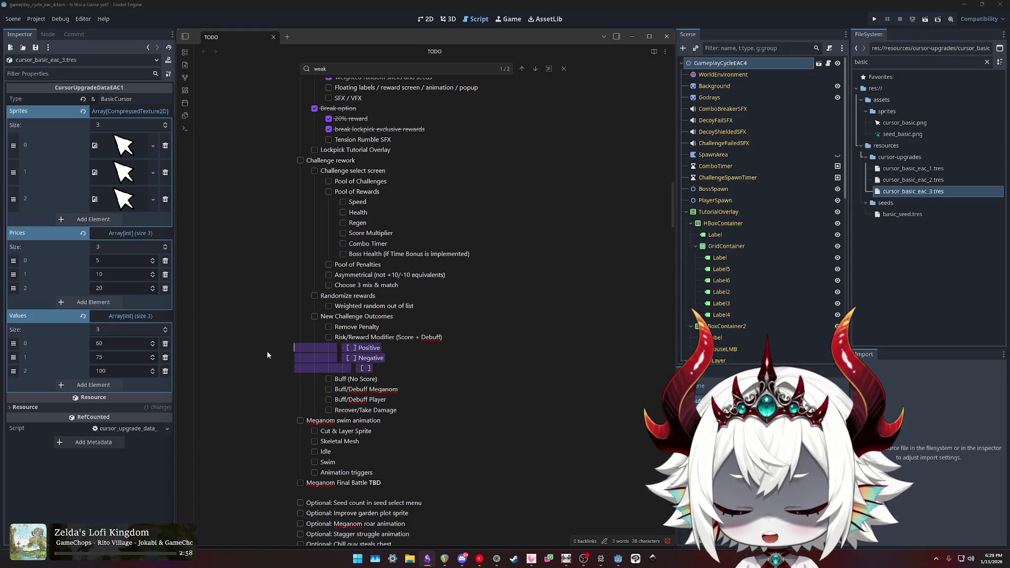
key("BackSpace")
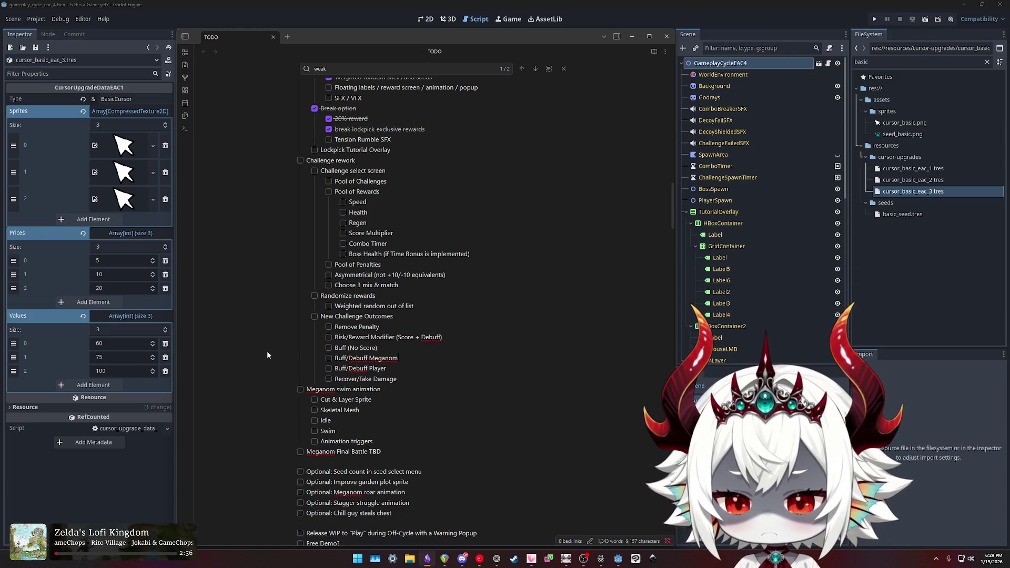
key("shift+Home")
key("shift+Up")
key("shift+Up")
key("shift+Home")
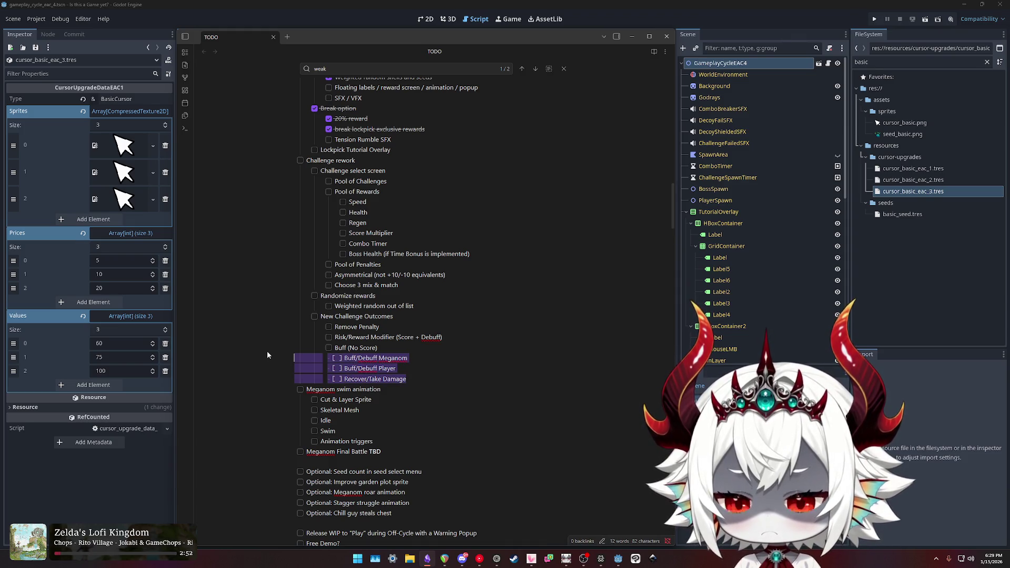
key("Right")
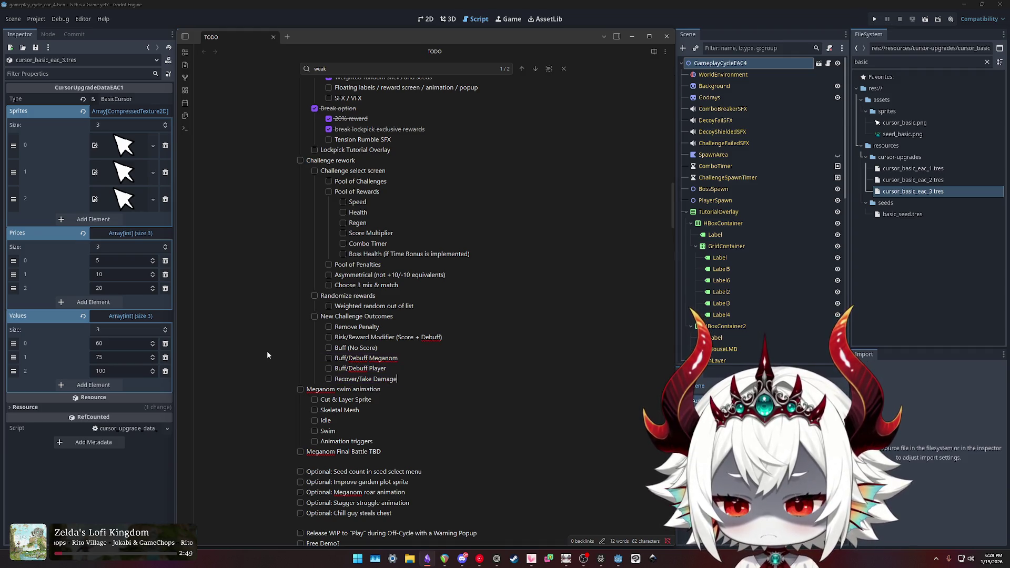
key("shift+Up")
key("shift+Up")
key("shift+Home")
key("shift+Home")
key("BackSpace")
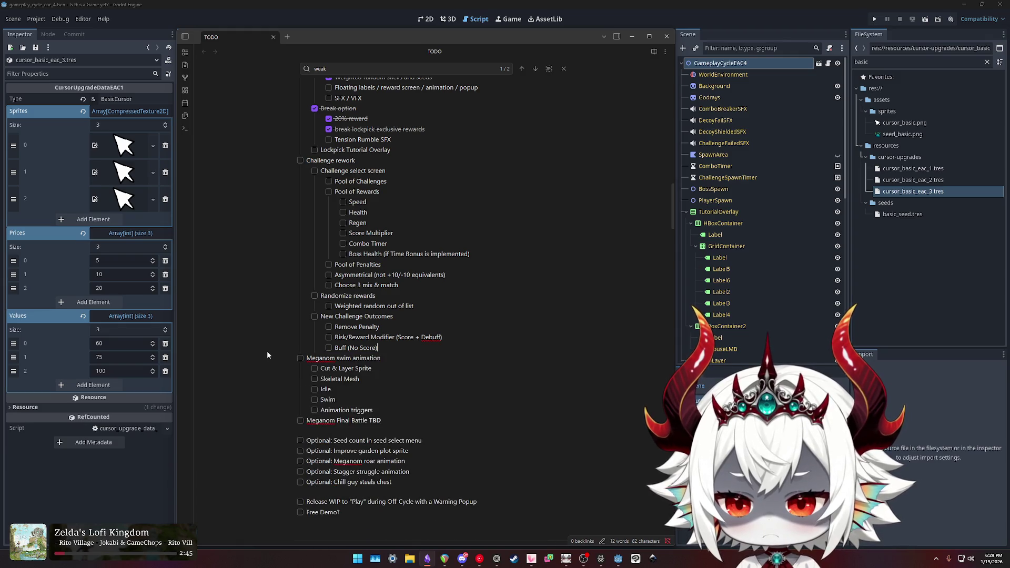
mouse_move(387, 348)
left_mouse_down()
mouse_move(256, 321)
mouse_move(276, 311)
left_mouse_up()
Move the outcomes block under Challenge rework and shorten its heading to 'New Outcomes'.
key("BackSpace")
left_click(398, 166)
key("ctrl+v")
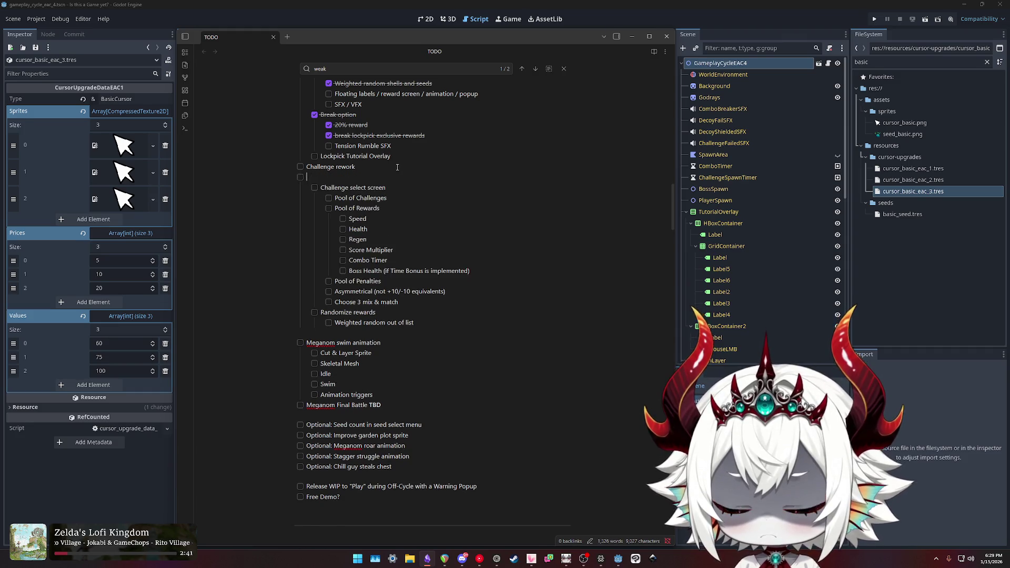
double_click(352, 178)
key("BackSpace")
key("BackSpace")
Place Remove Penalty above New Outcomes and retype it as 'No Penalty'.
left_click(384, 188)
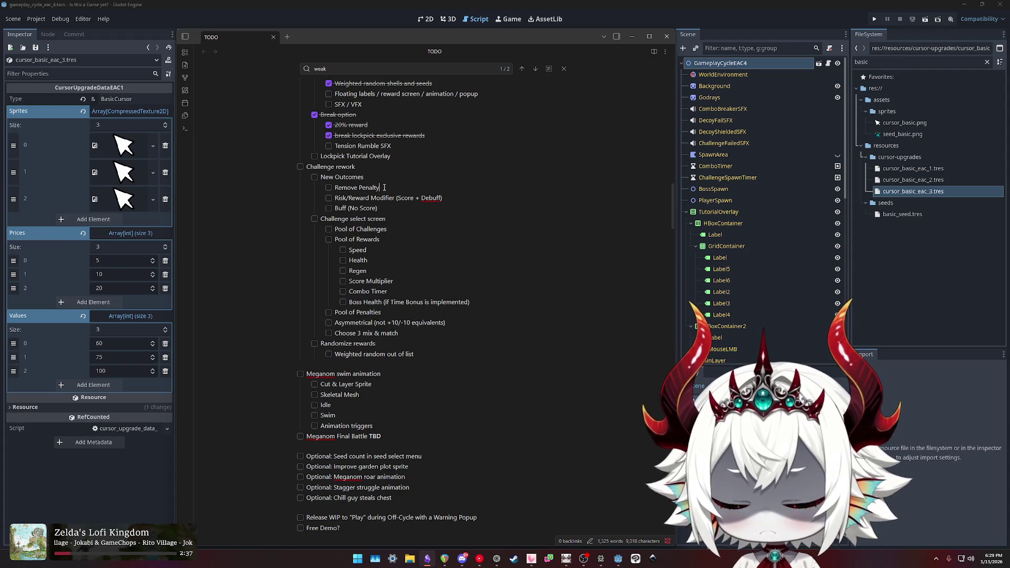
triple_click(385, 187)
key("BackSpace")
key("ctrl+z")
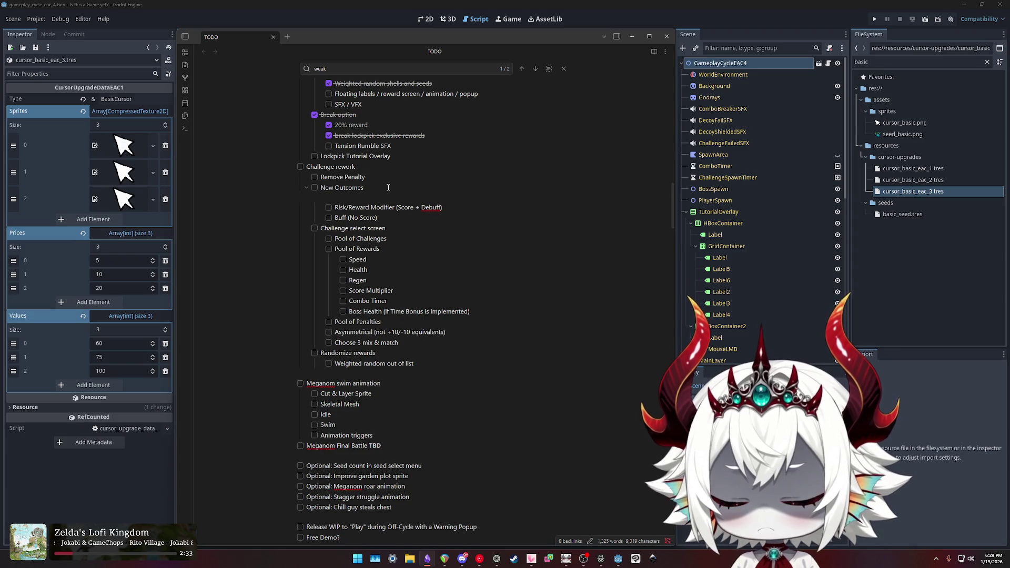
key("ctrl+shift+Left")
key("ctrl+shift+Left")
type("No Penalty")
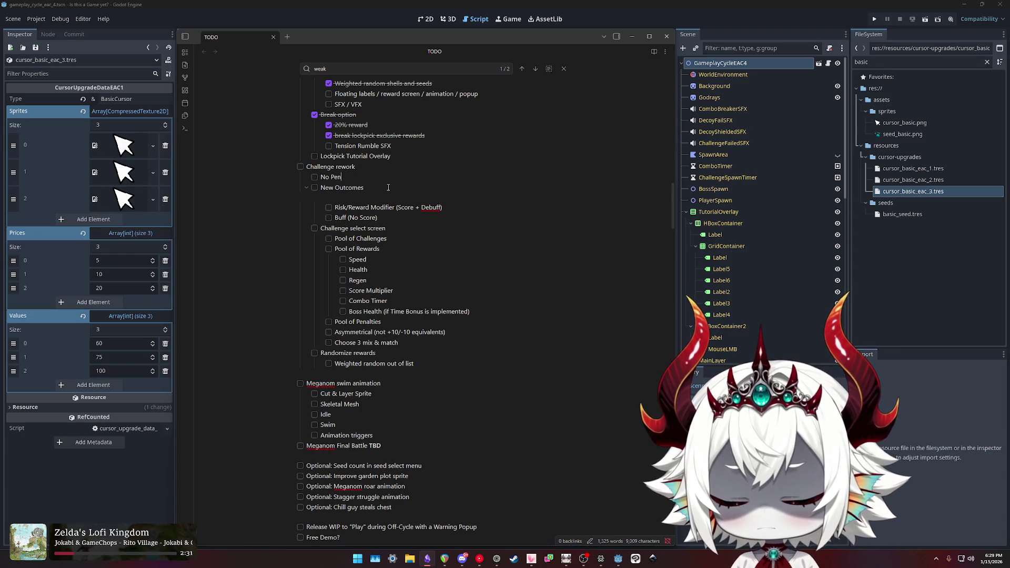
key("BackSpace")
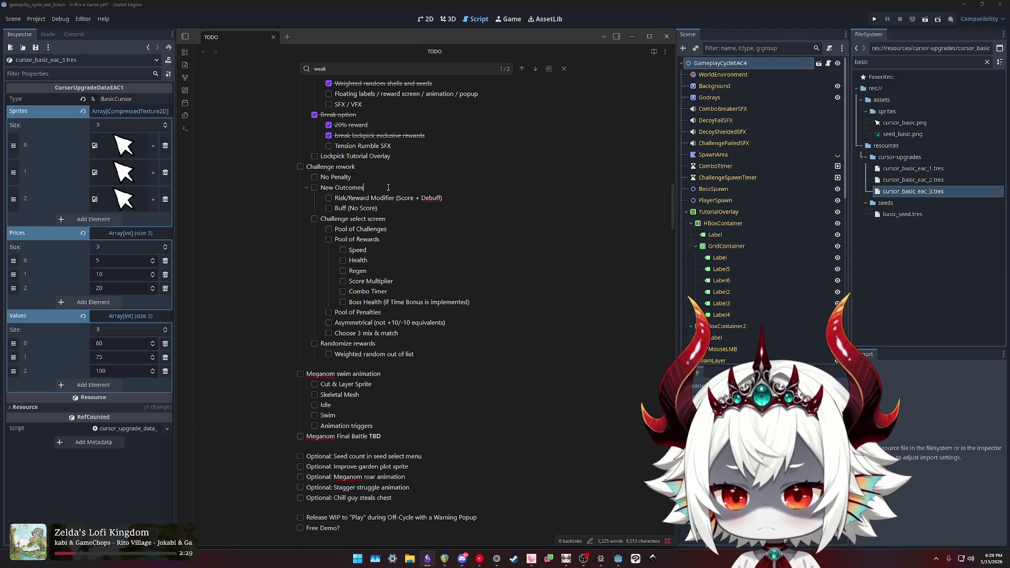
key("Down")
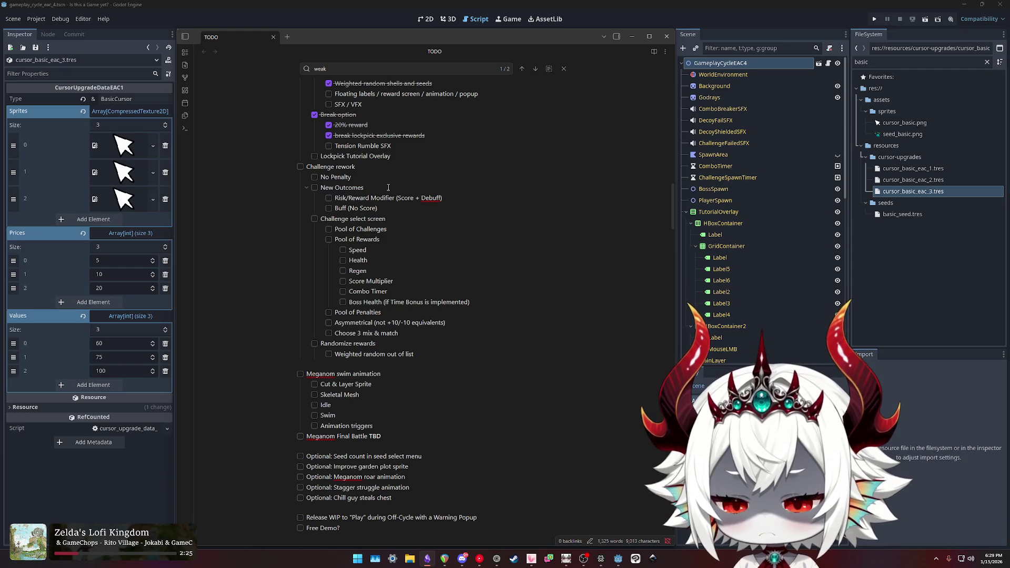
Draft a '(Risk)/Reward vs. Buff' note after the New Outcomes heading, then remove it.
key("Up")
type("(Risk)")
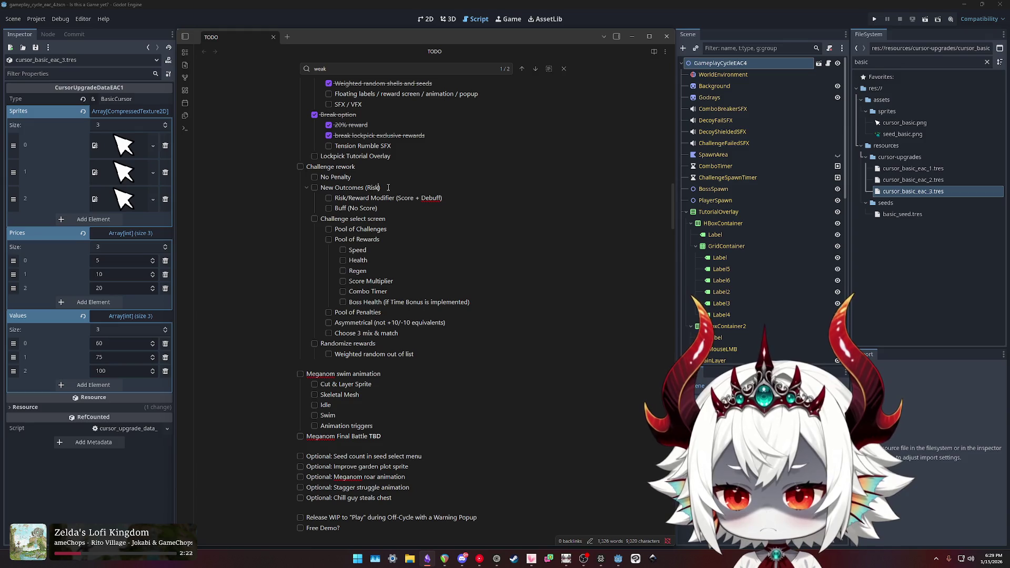
type("/Reward")
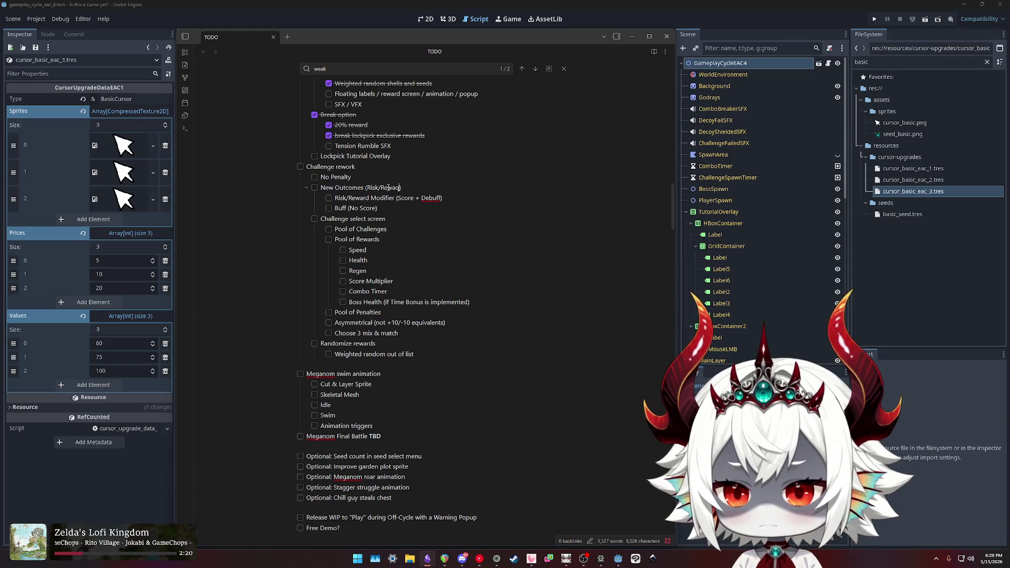
type("d vs. Buff")
key("BackSpace")
key("BackSpace")
key("BackSpace")
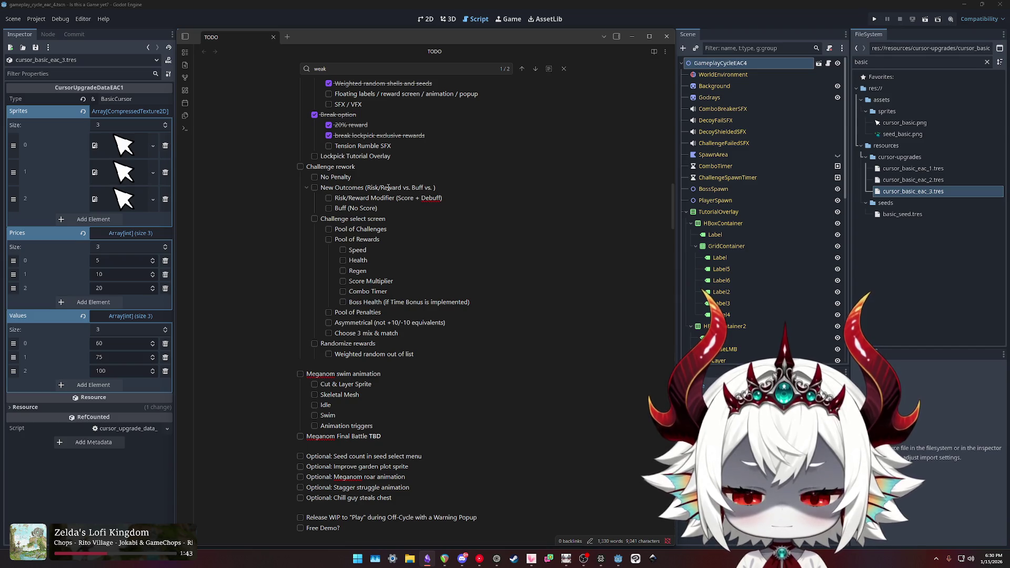
key("BackSpace")
key("BackSpace")
key("BackSpace")
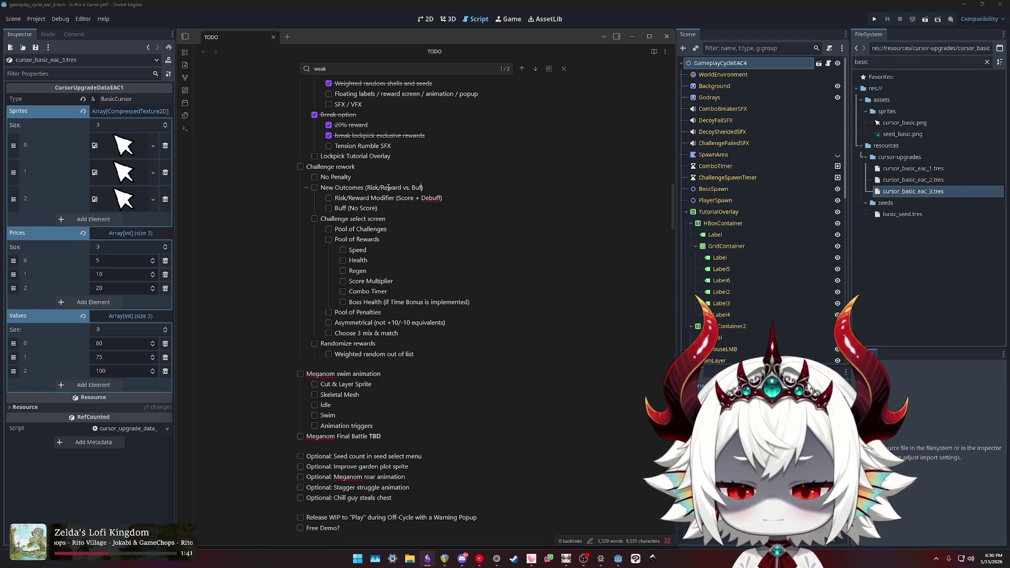
key("Left")
key("Left")
key("Left")
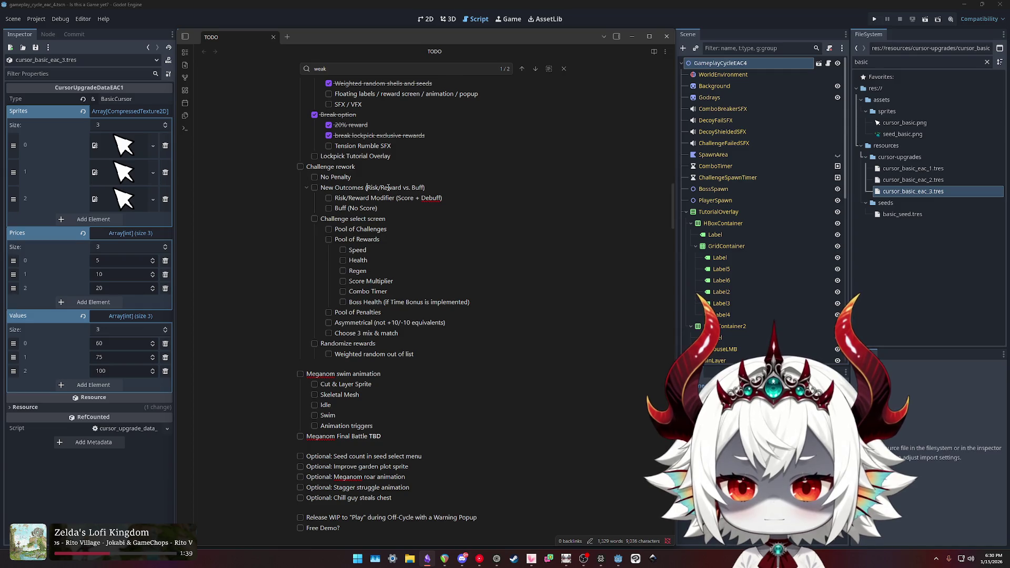
key("shift+End")
key("Delete")
Trim the items to 'Score + Debuff' and 'Buff', and start an empty item below Buff.
key("Down")
key("shift+Home")
key("Delete")
key("End")
key("BackSpace")
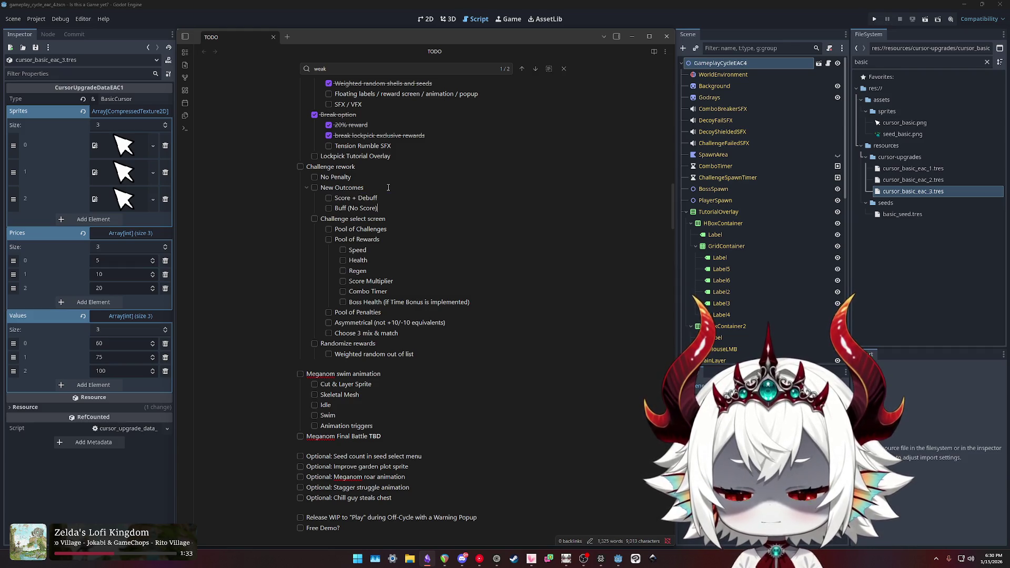
key("ctrl+shift+Left")
key("ctrl+shift+Left")
key("ctrl+shift+Left")
key("BackSpace")
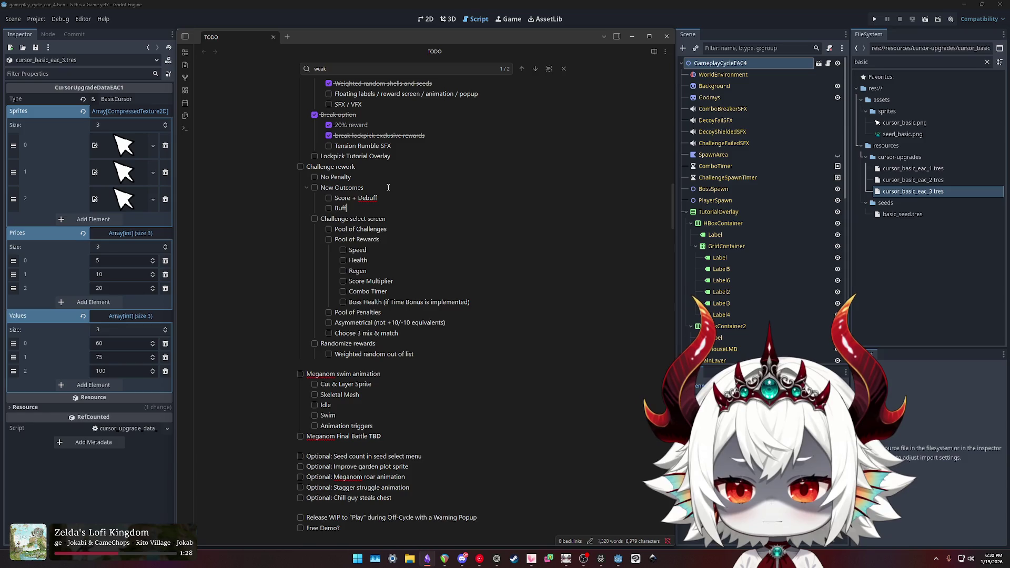
key("Return")
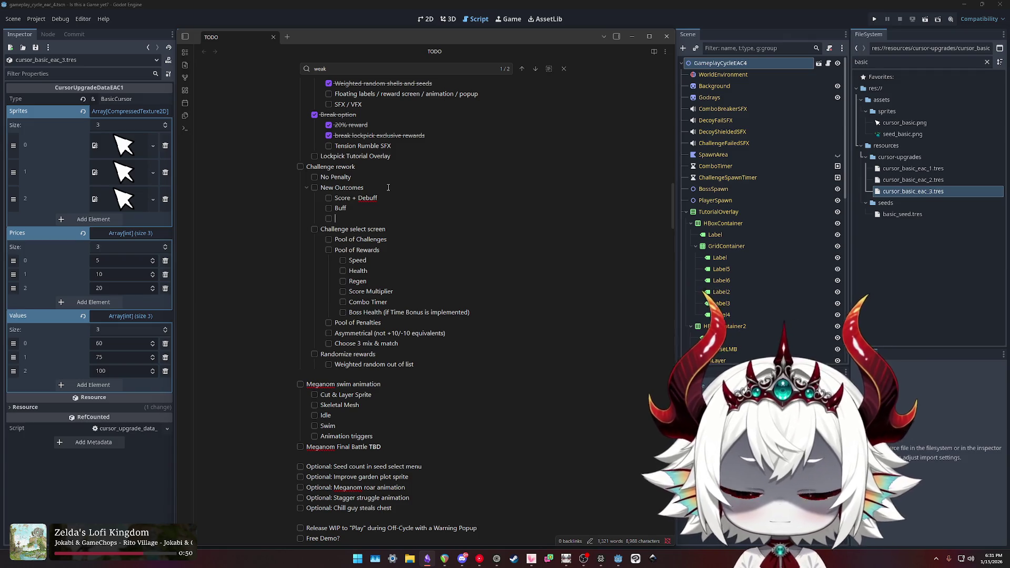
Add 'Just Score' and 'Better Buff + Less Score' as new New Outcomes items.
type("Just Score")
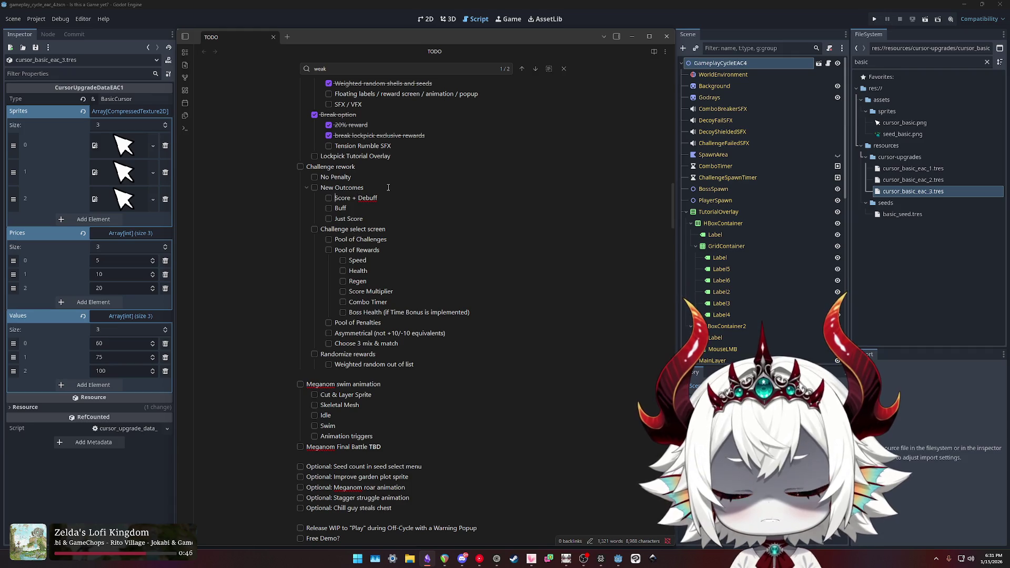
type("Better ")
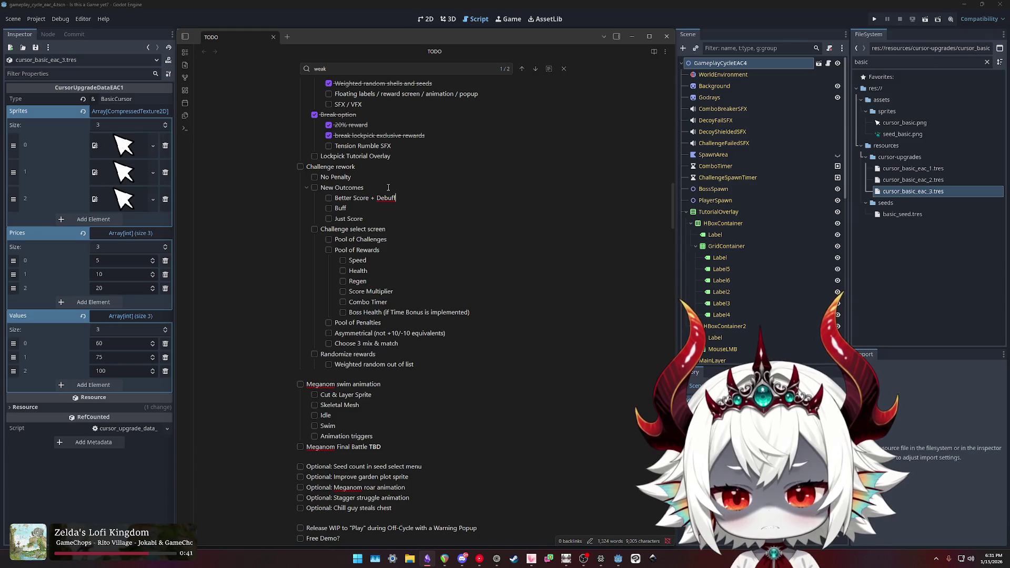
type("Just")
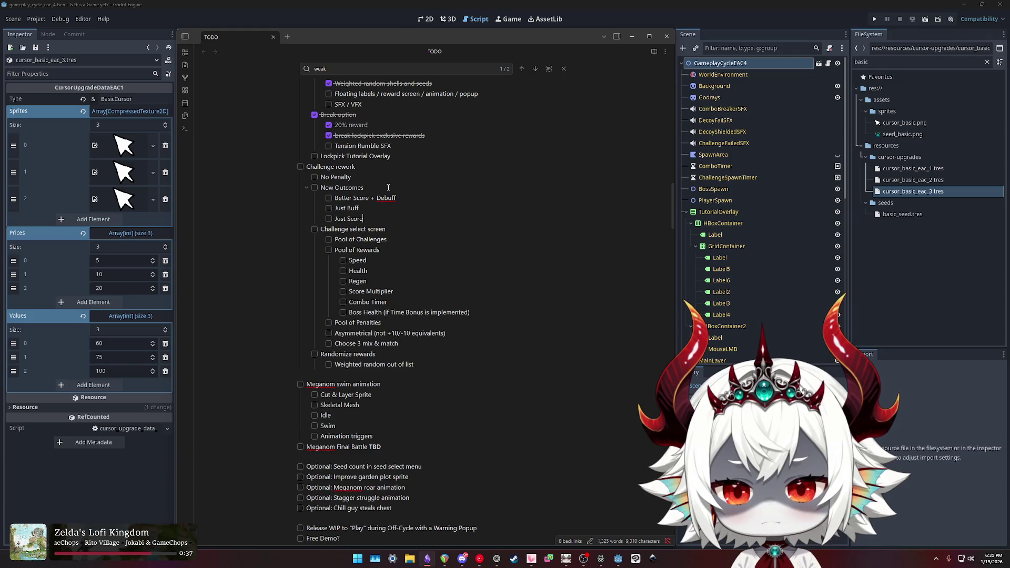
key("Return")
type("Better Buff ")
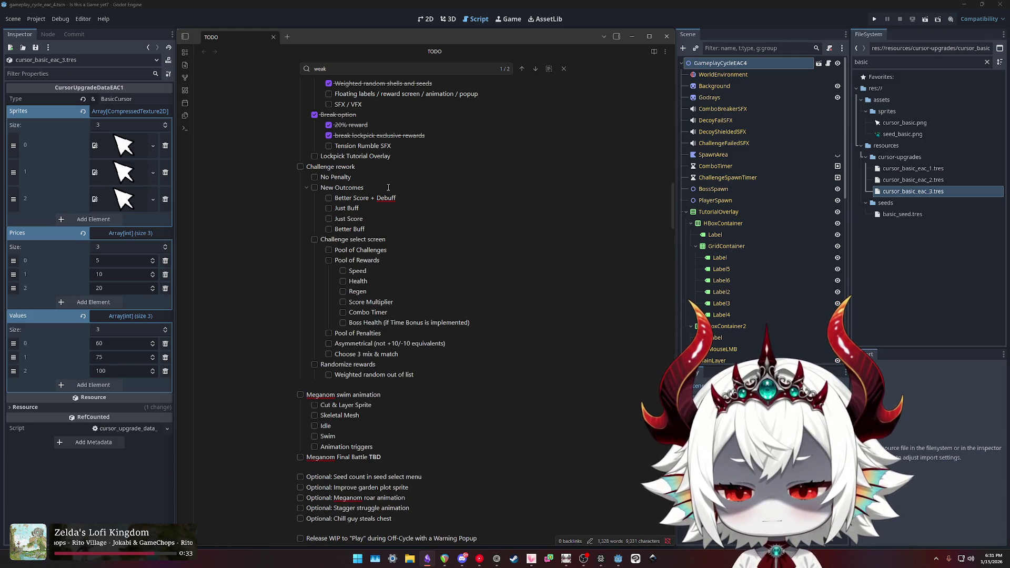
type("- Score")
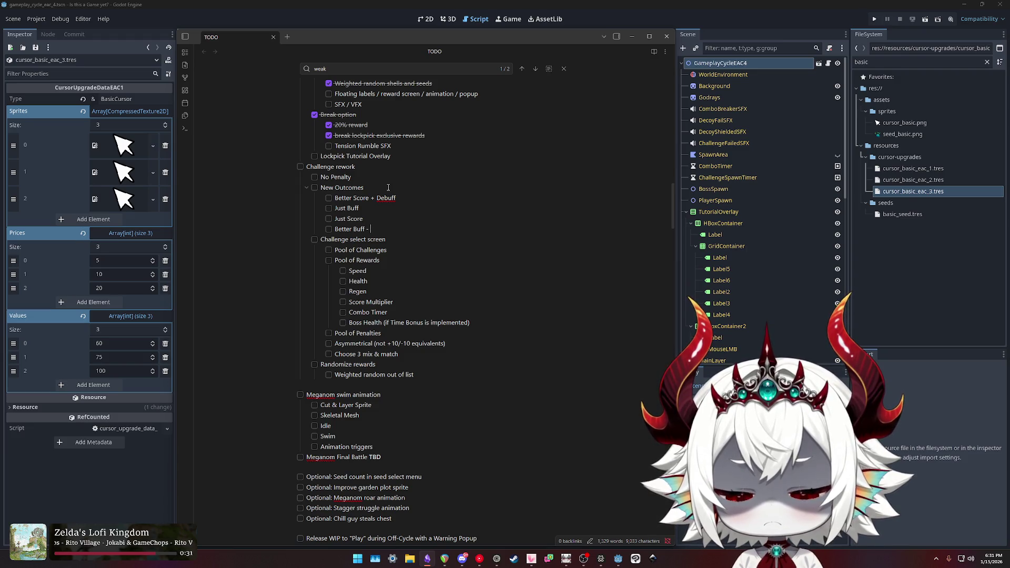
key("Left")
key("Left")
key("Left")
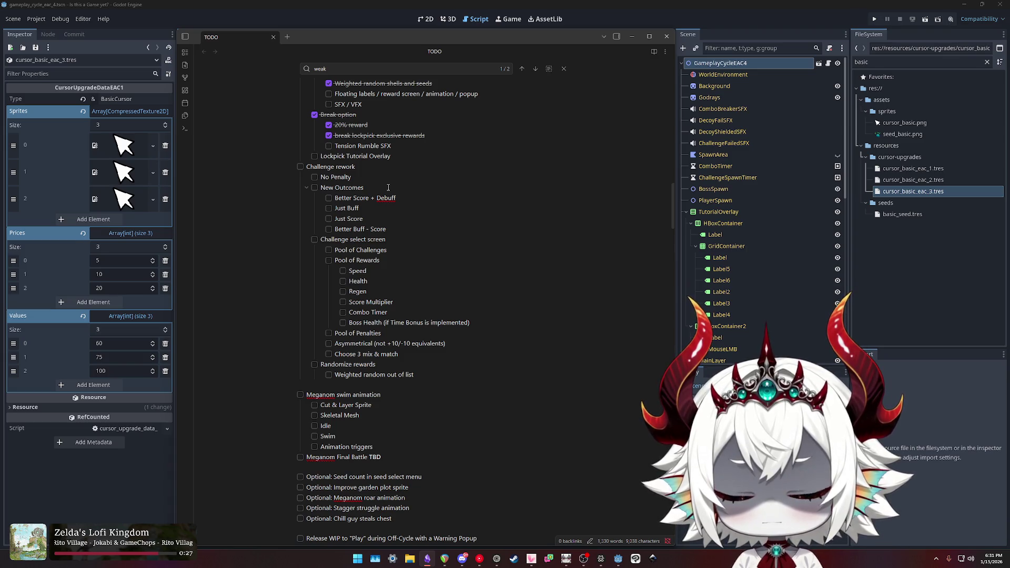
key("BackSpace")
key("BackSpace")
type("+ Less")
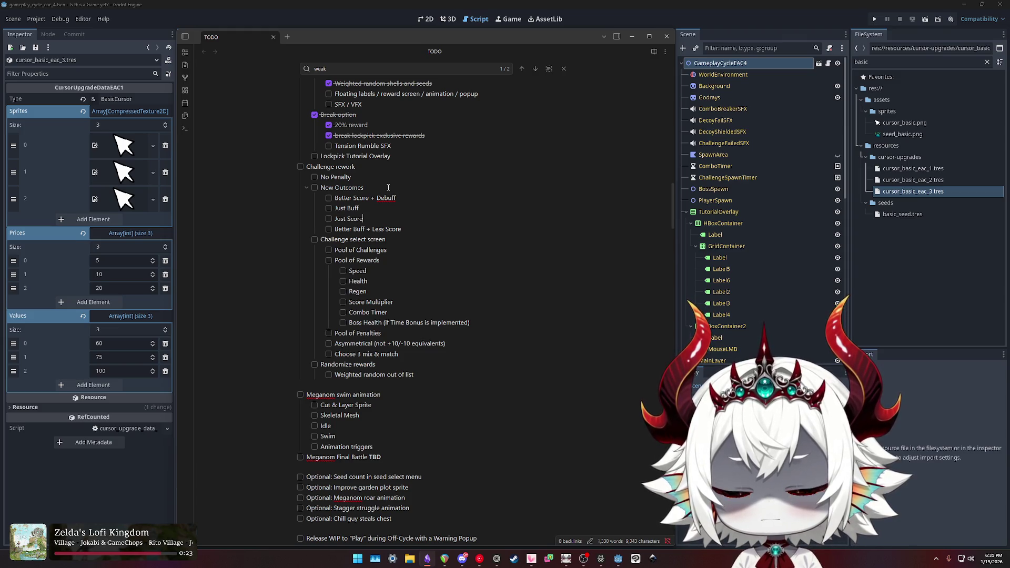
key("Right")
key("Right")
key("Right")
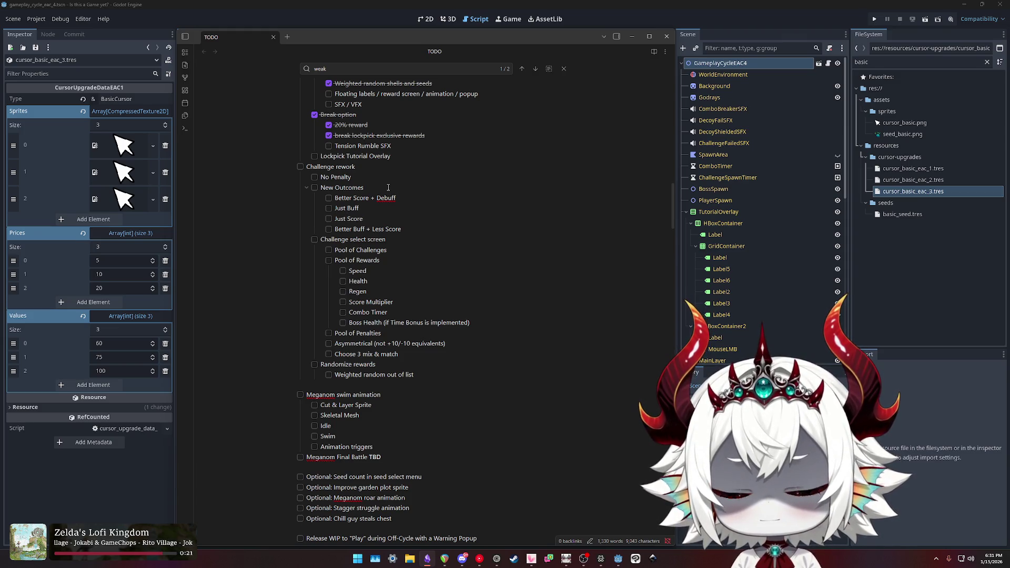
type("+")
Reword the items to 'Just More Score', 'Improved More Score + Debuff' and 'Improved Buff + Less Score'.
key("Down")
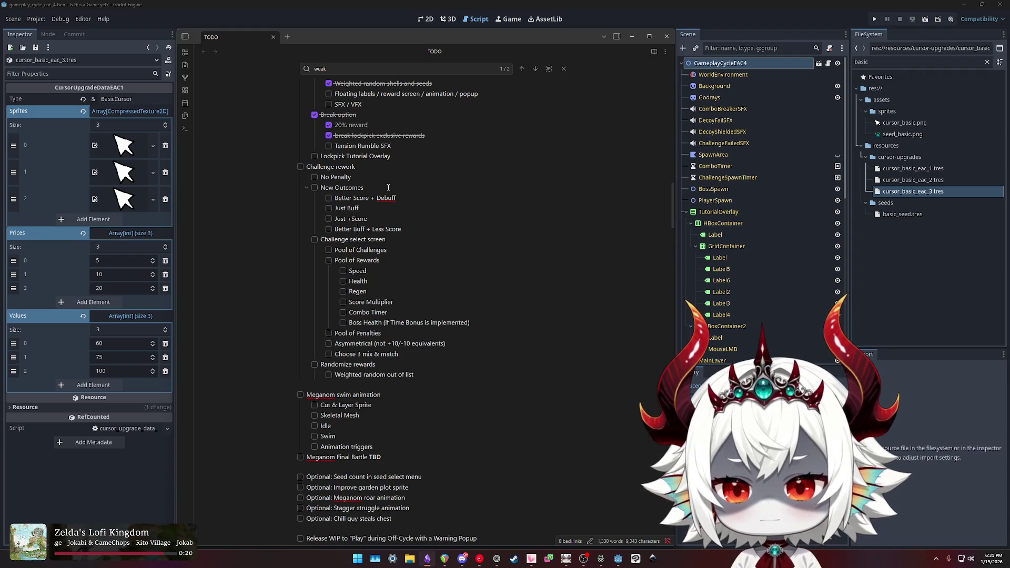
key("Right")
key("Right")
key("Left")
key("Left")
key("Left")
key("BackSpace")
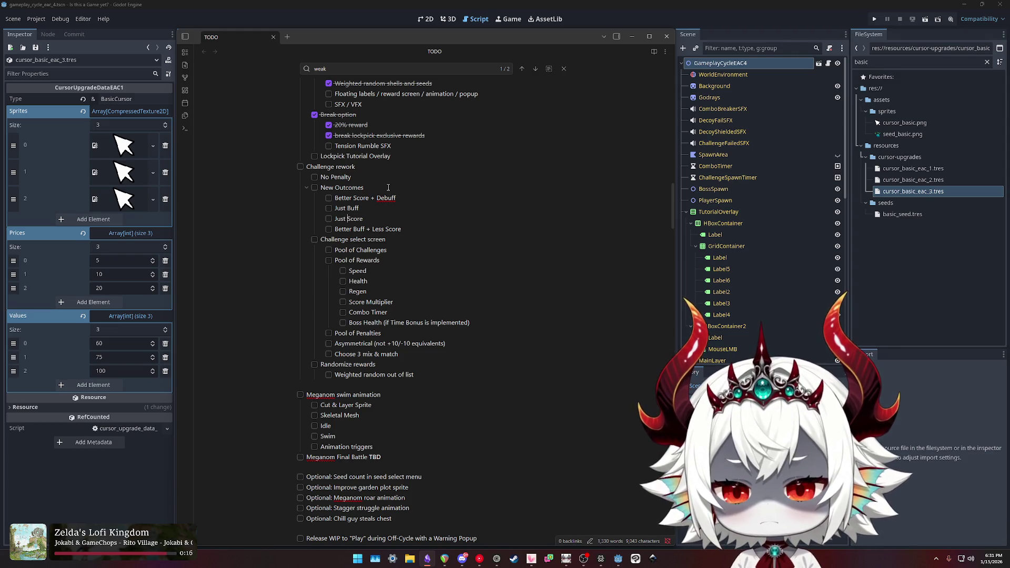
type("More")
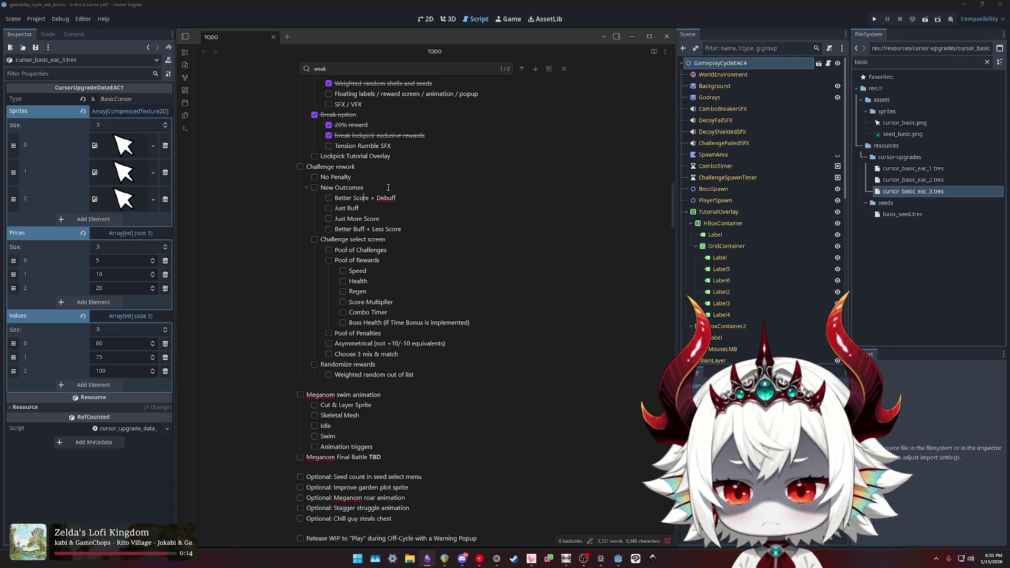
key("ctrl+shift+Right")
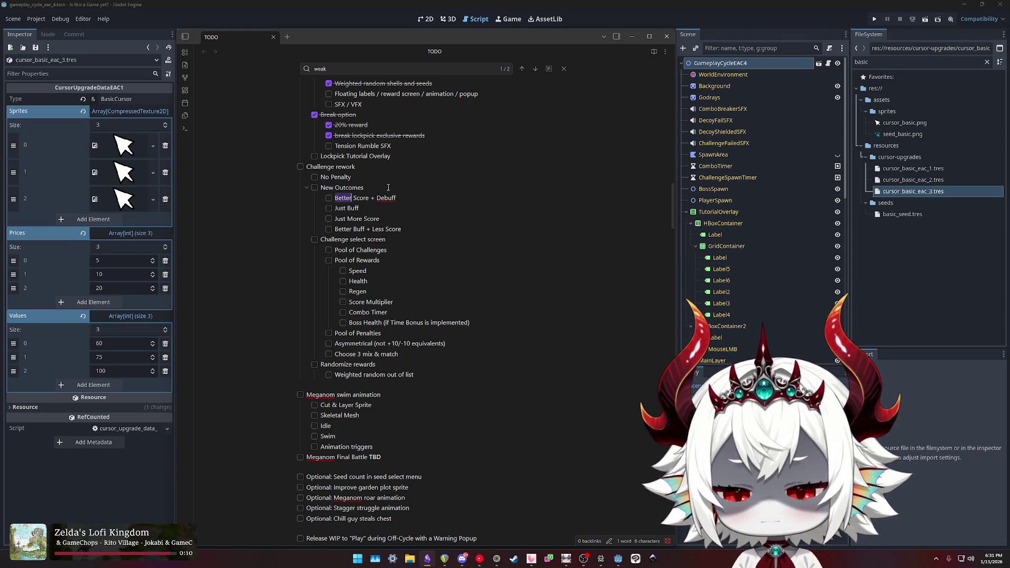
type("Improved More")
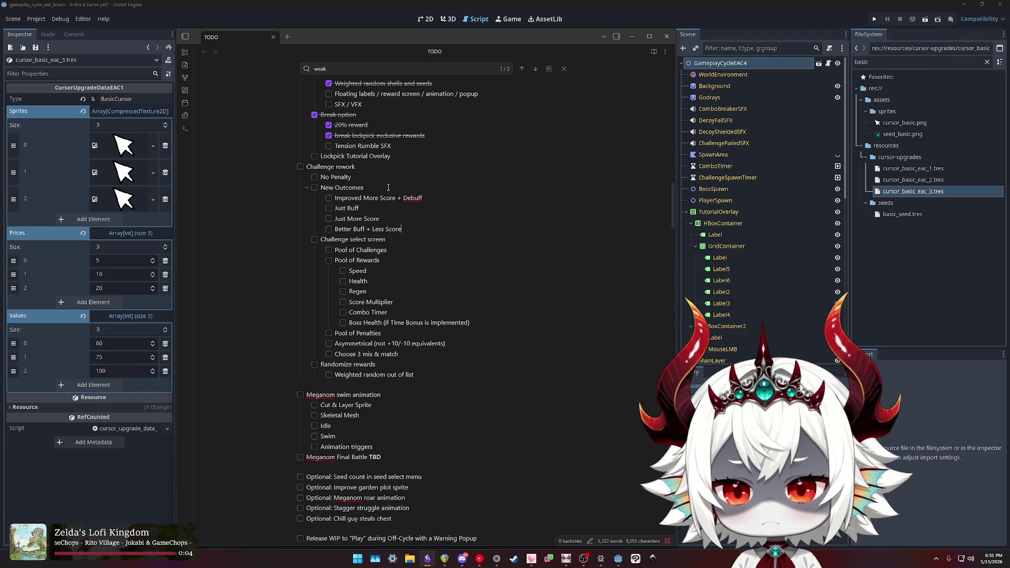
key("Home")
key("ctrl+shift+Right")
type("Improved")
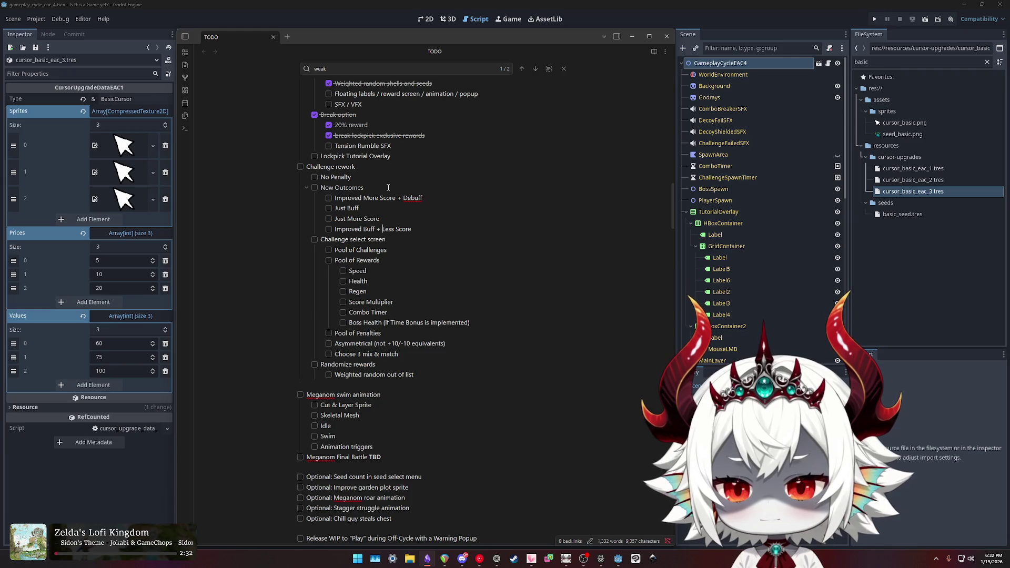
Place 'Improved More Score + Debuff' after 'Improved Buff + Less Score' and remove the leftover blank line.
key("shift+Home")
key("BackSpace")
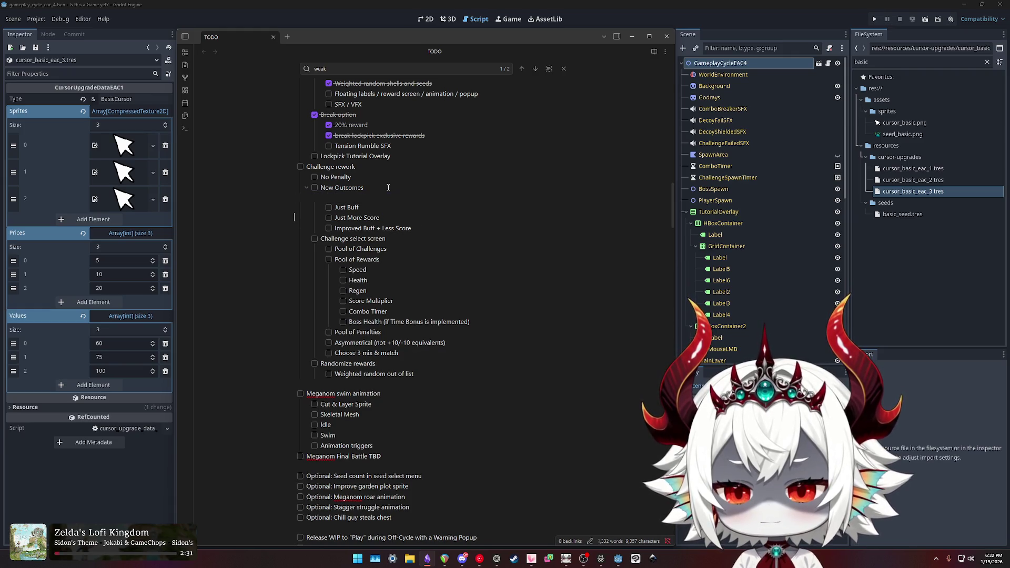
key("ctrl+z")
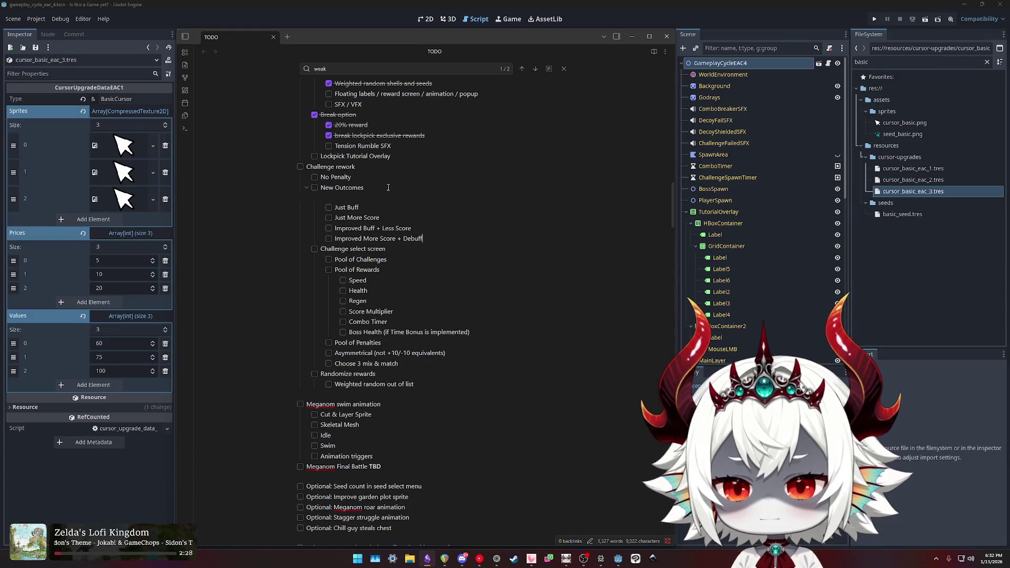
key("ctrl+z")
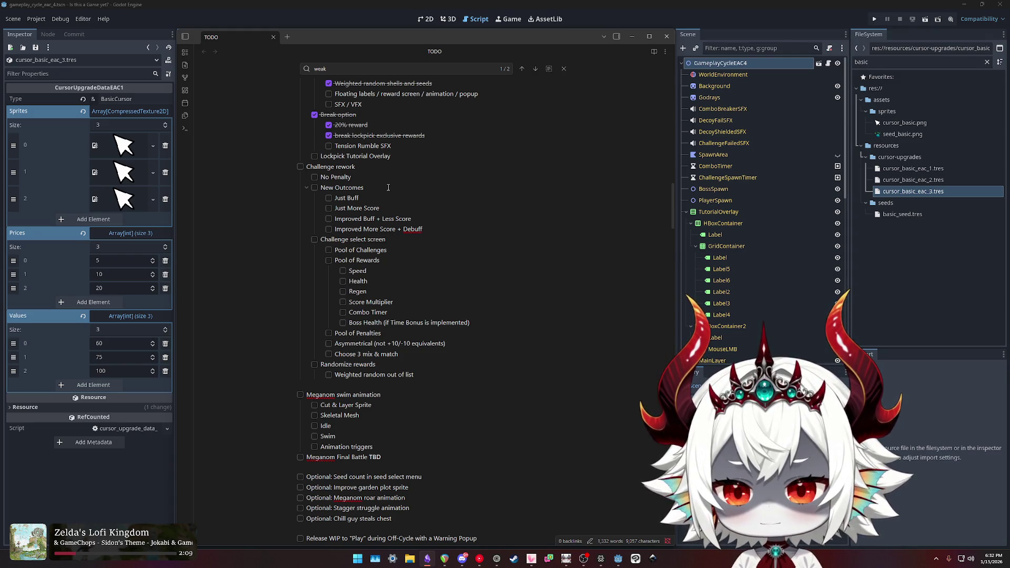
Append '(not getting modifier is enough)' to No Penalty and add '+ Outcomes' after Pool of Challenges.
type("(lose mod")
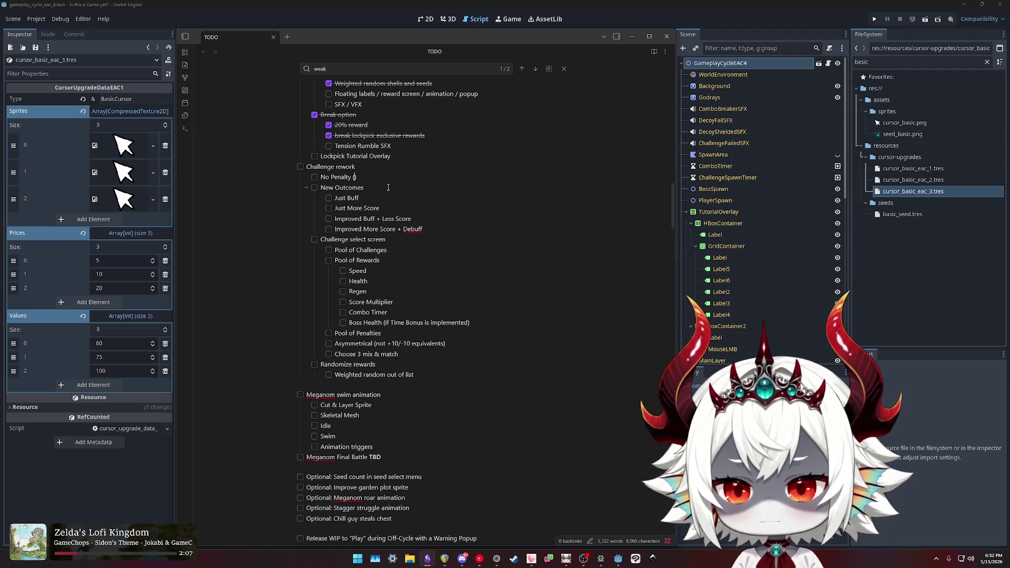
type("i)")
key("Left")
key("ctrl+shift+Left")
key("ctrl+shift+Left")
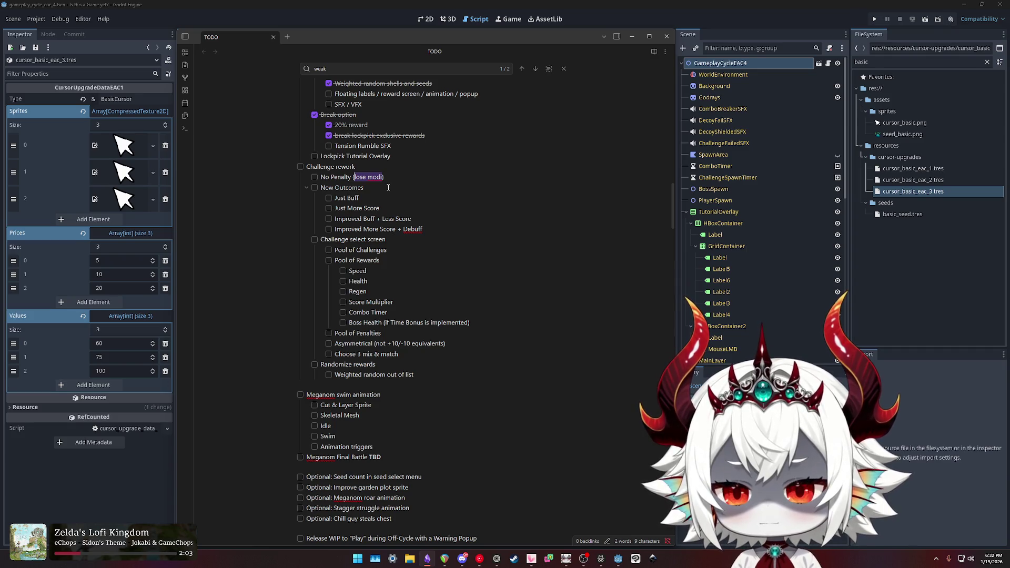
type("not getting modifier is")
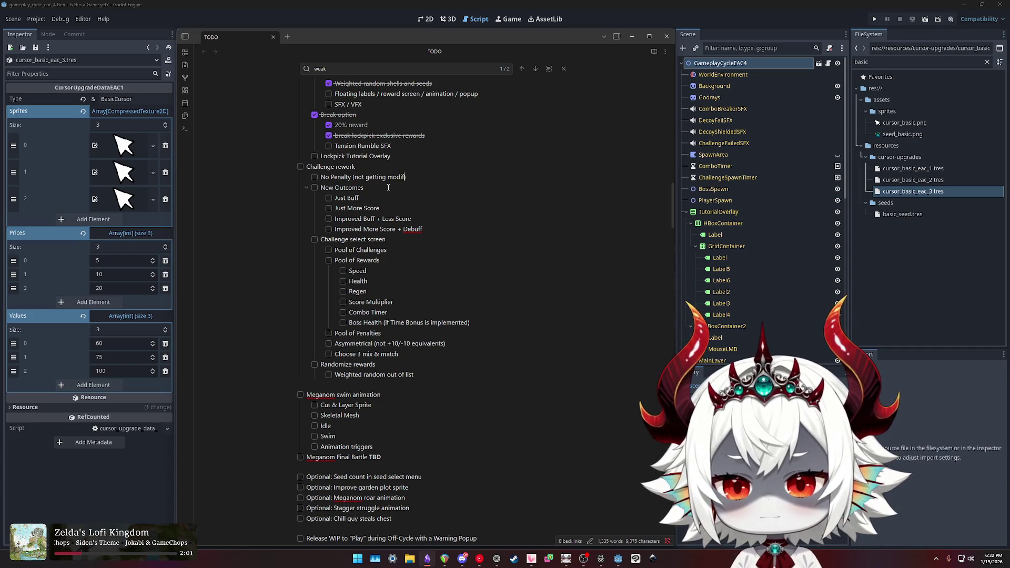
type(" enough")
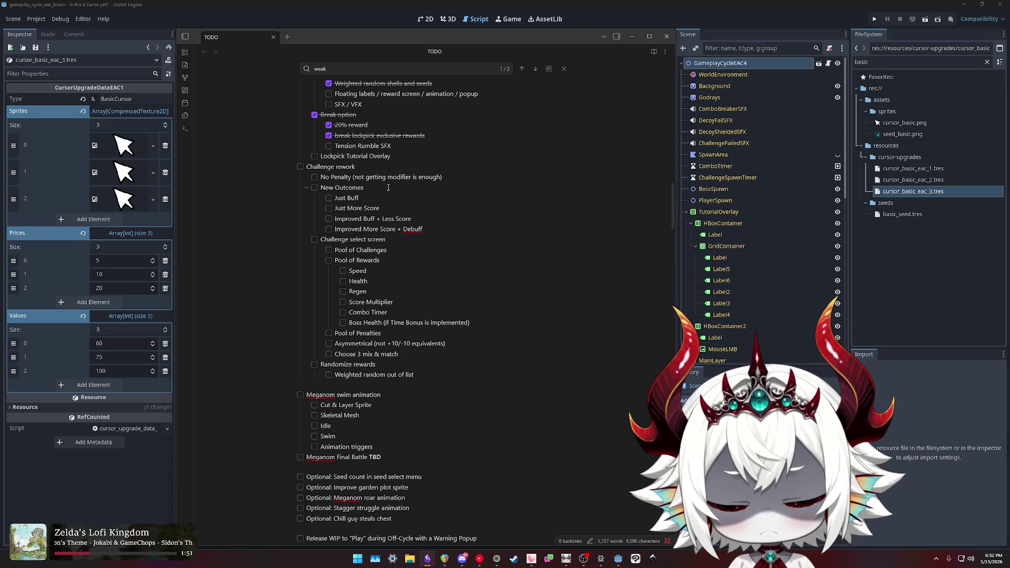
type("+")
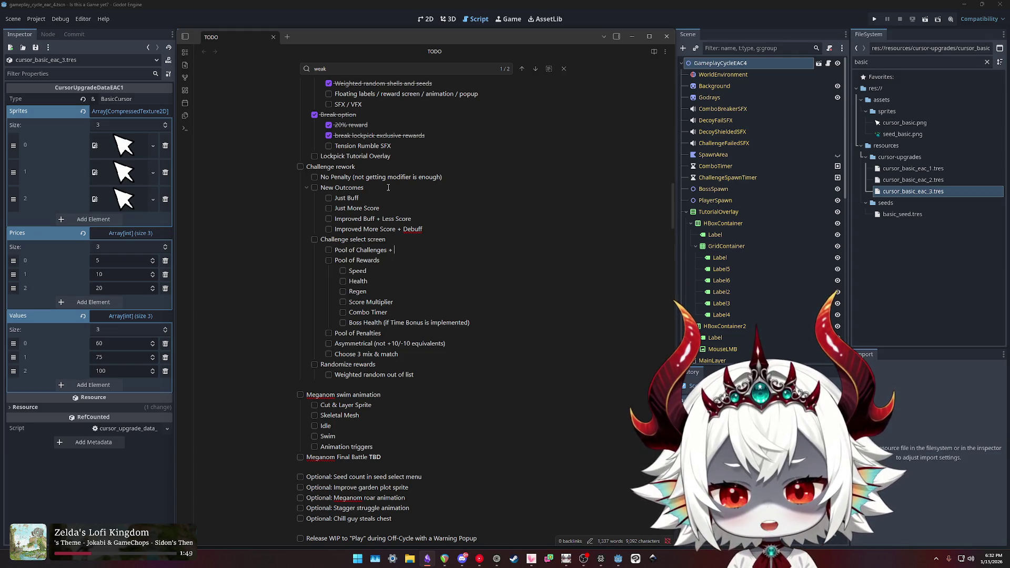
type(" Outcomes")
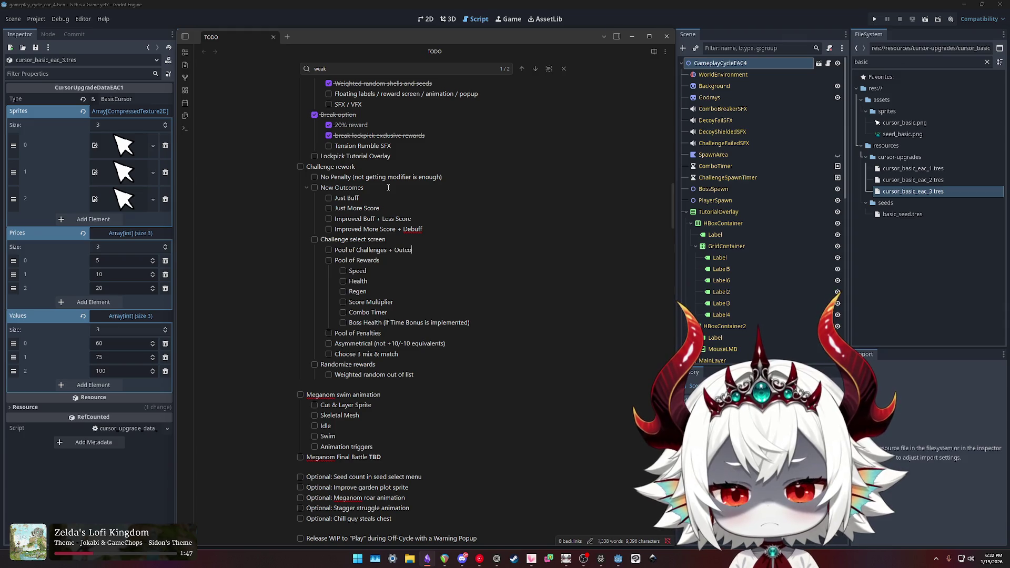
Turn 'Pool of Challenges + Outcomes' into 'Challenge Selection + Randomized Outcomes'.
key("ctrl+shift+Left")
type("Randomize")
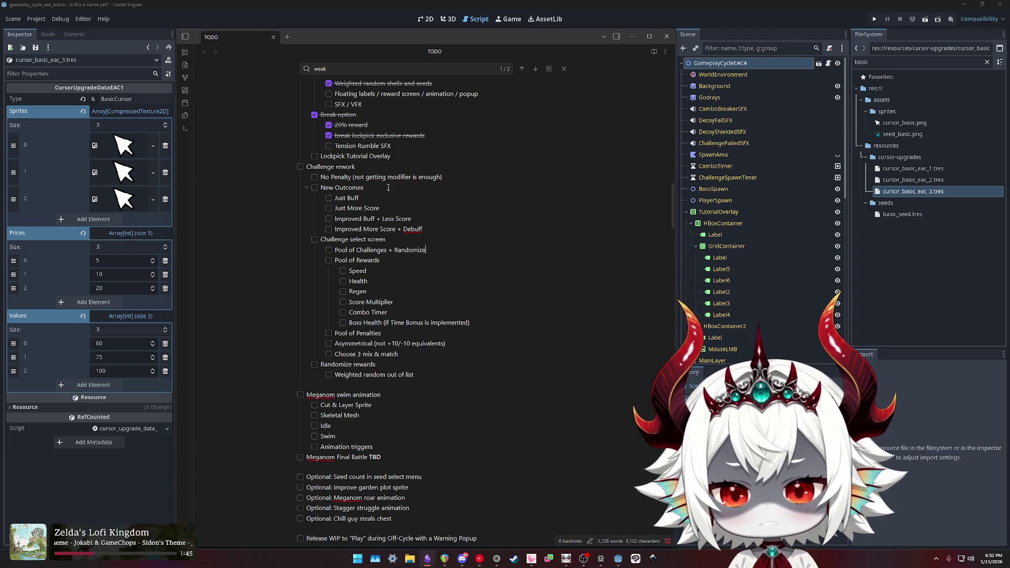
type("d Outcomes")
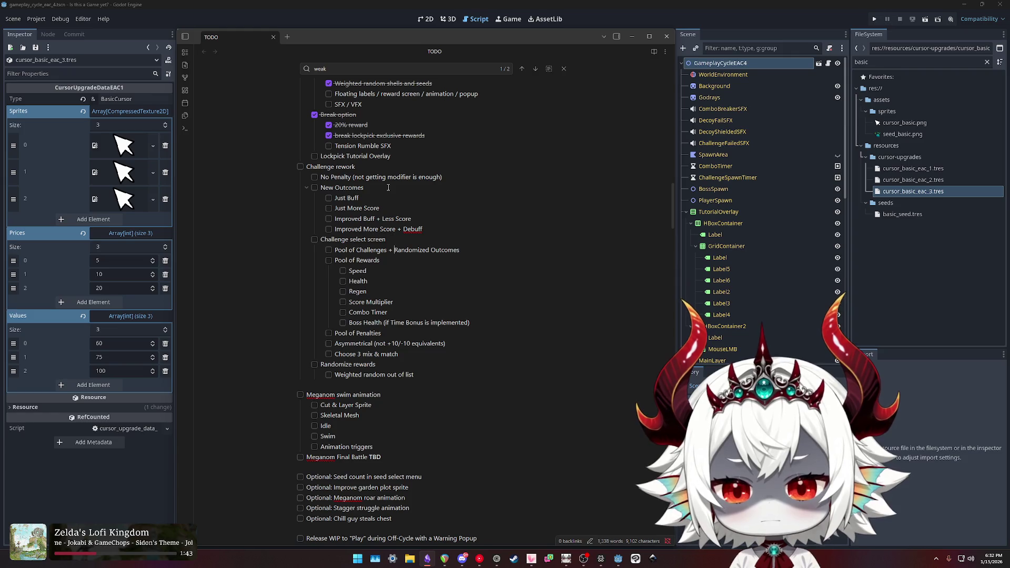
key("ctrl+shift+Right")
key("ctrl+shift+Right")
key("shift+Right")
key("BackSpace")
key("ctrl+Right")
key("BackSpace")
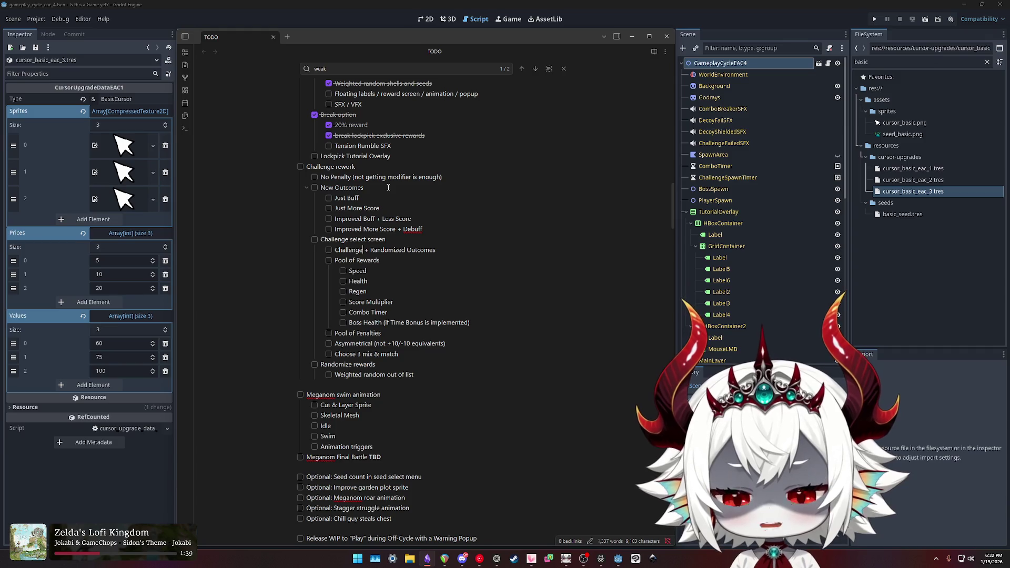
type("Selection")
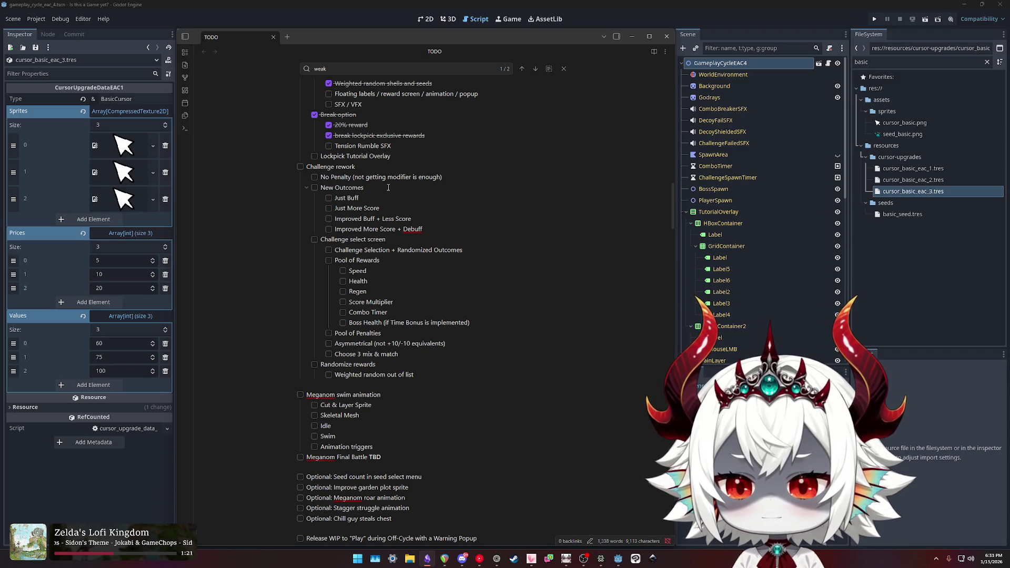
key("shift+Down")
key("shift+Down")
key("shift+Down")
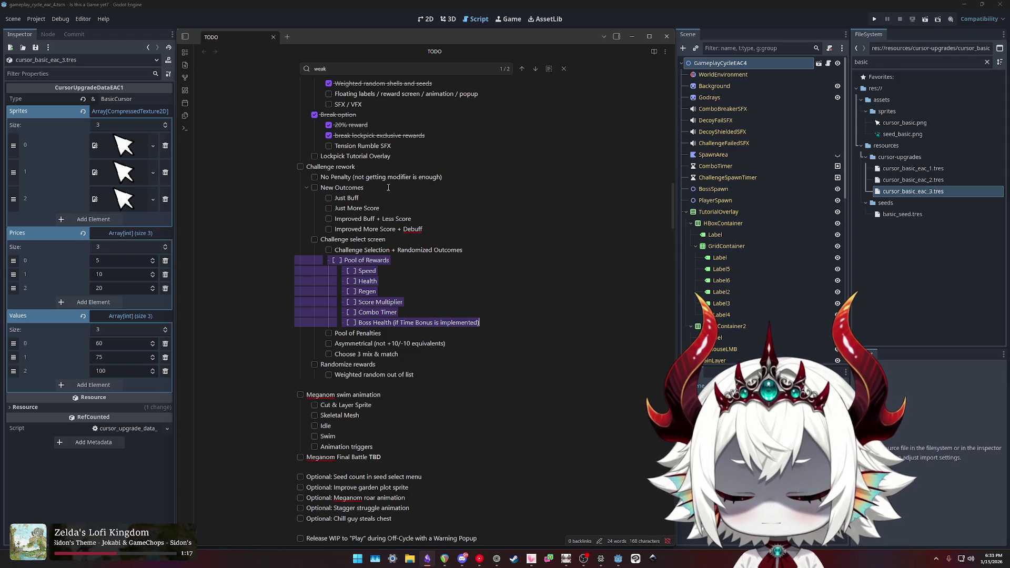
Replace 'Pool of Rewards' with 'List of Buffs' above Speed, Health, Regen and the other buffs.
key("Left")
key("End")
key("ctrl+shift+Left")
key("ctrl+shift+Left")
key("ctrl+shift+Left")
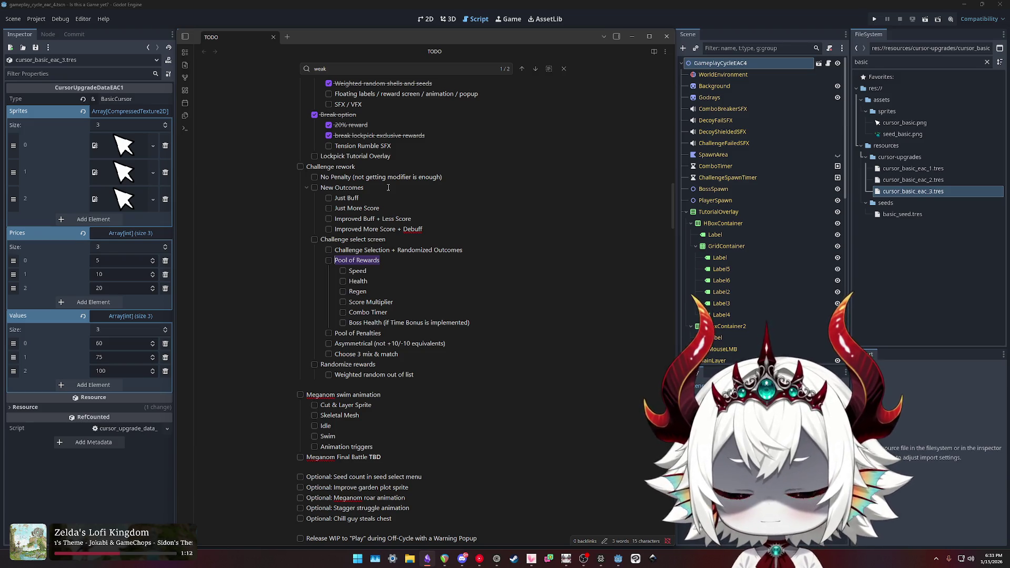
type("List of Buffs")
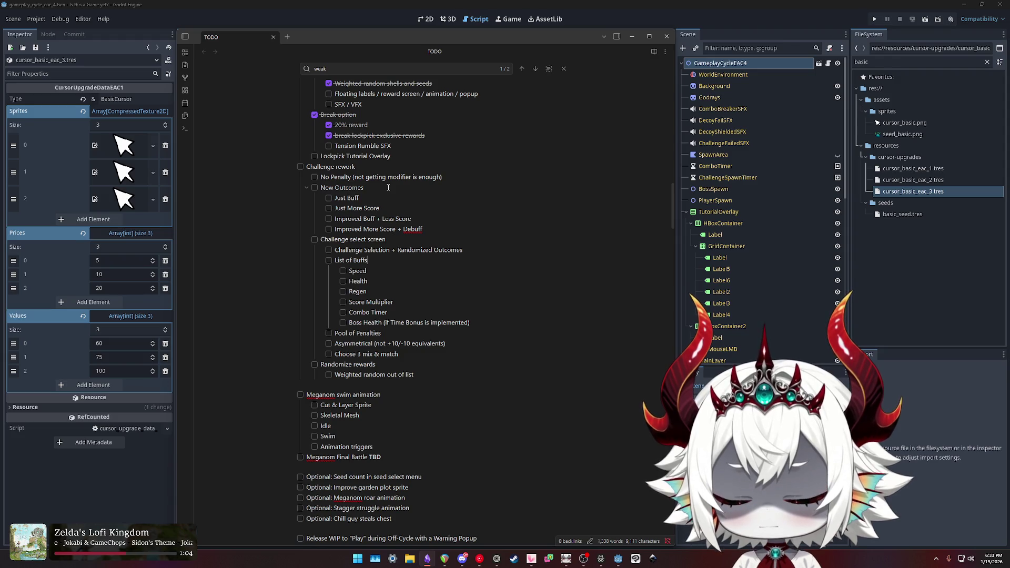
key("Up")
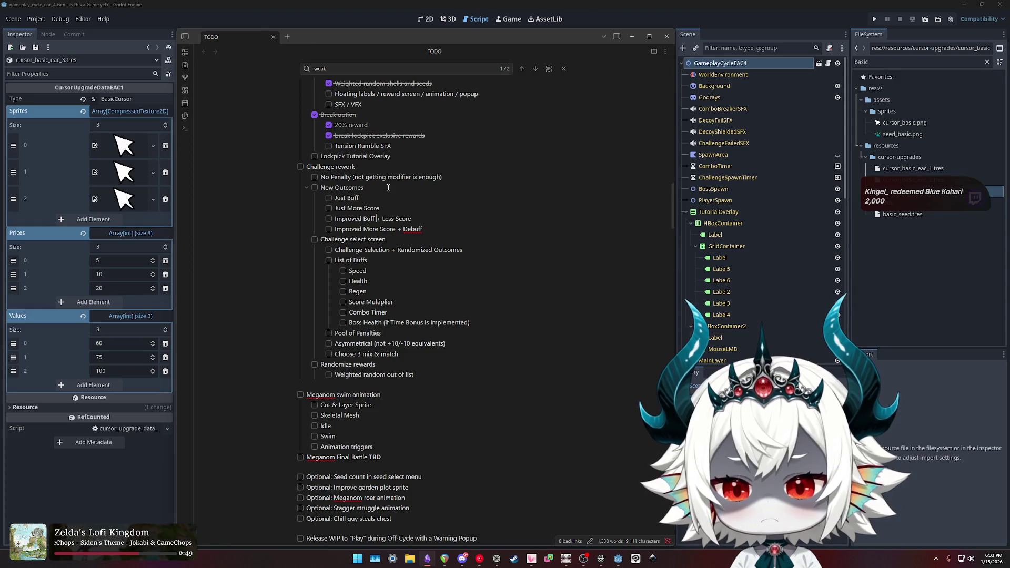
Delete the 'Just More Score' and 'Improved More Score + Debuff' items, and change 'Less Score' to 'Debuff'.
key("shift+Home")
key("shift+Home")
key("BackSpace")
key("BackSpace")
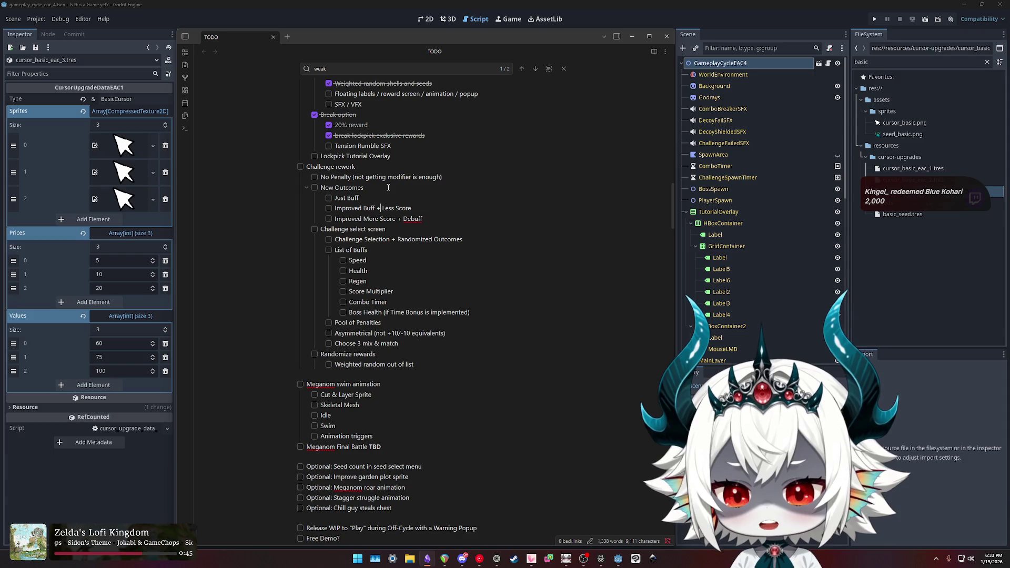
key("shift+End")
key("BackSpace")
type("Debuff")
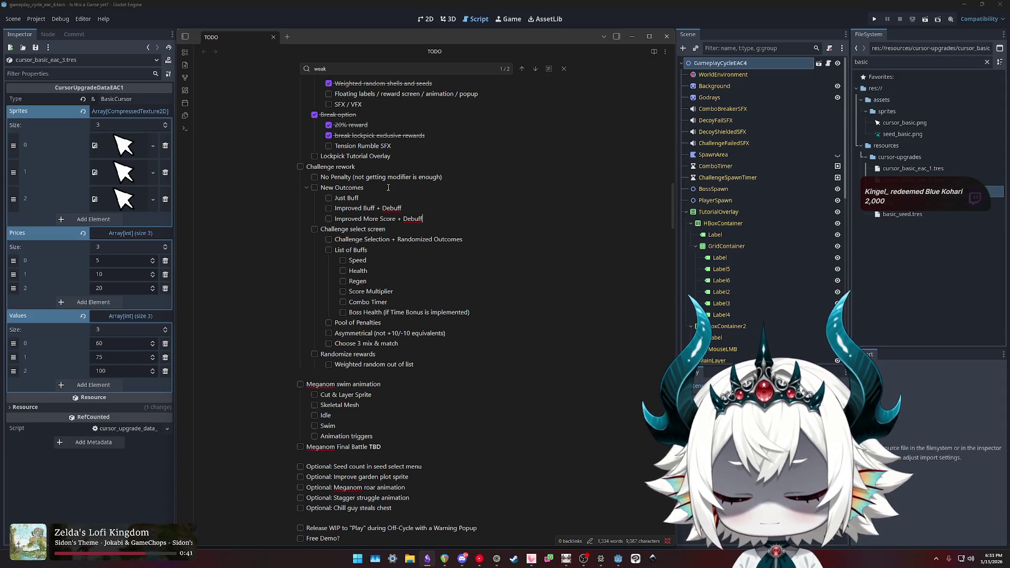
key("Down")
key("shift+Home")
key("shift+Home")
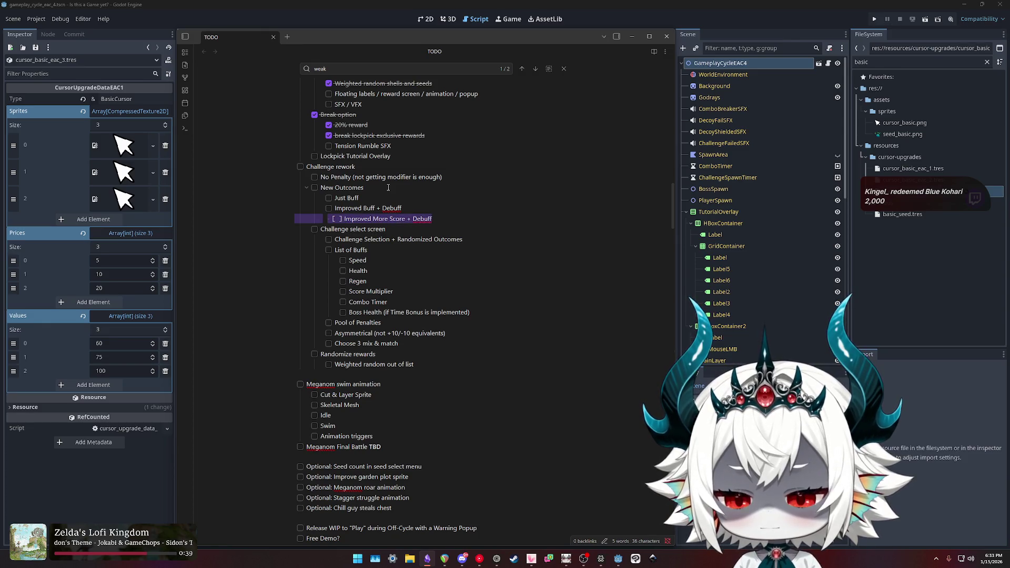
key("BackSpace")
key("BackSpace")
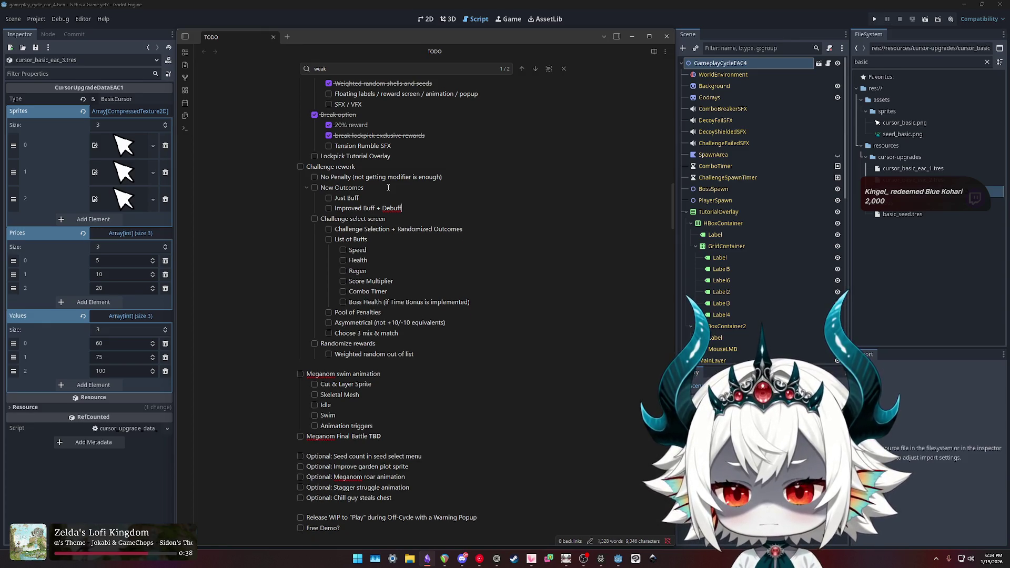
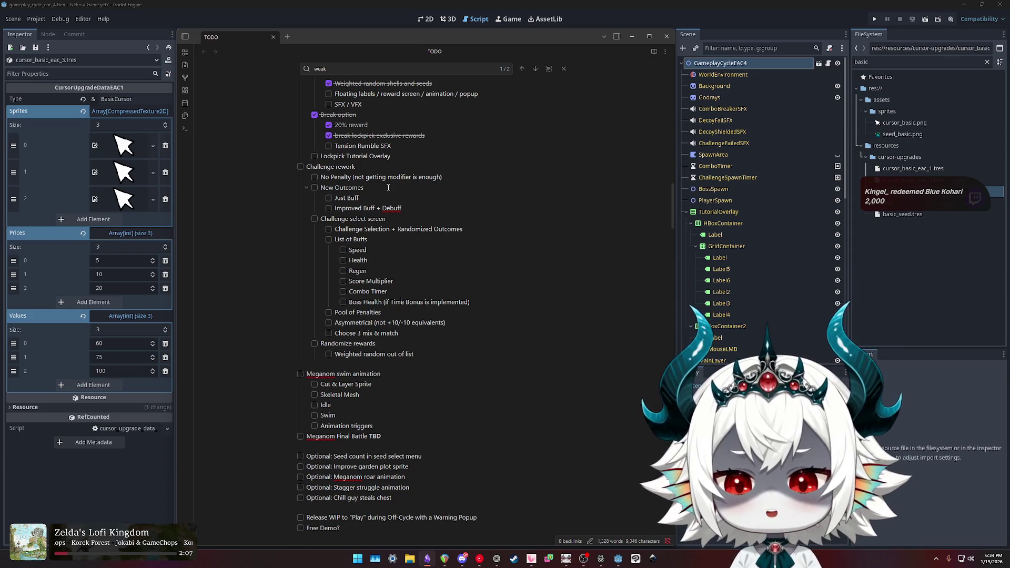
Reword the Asymmetrical note to 'always pair different categories (score+player, score+boss, boss+player)'.
key("Left")
key("Left")
key("Left")
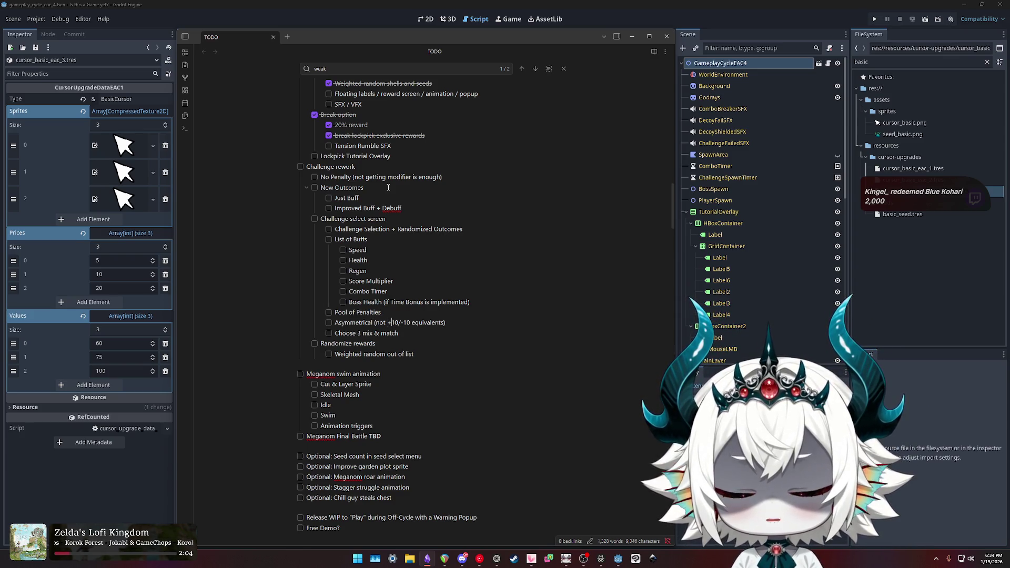
key("ctrl+Left")
key("shift+End")
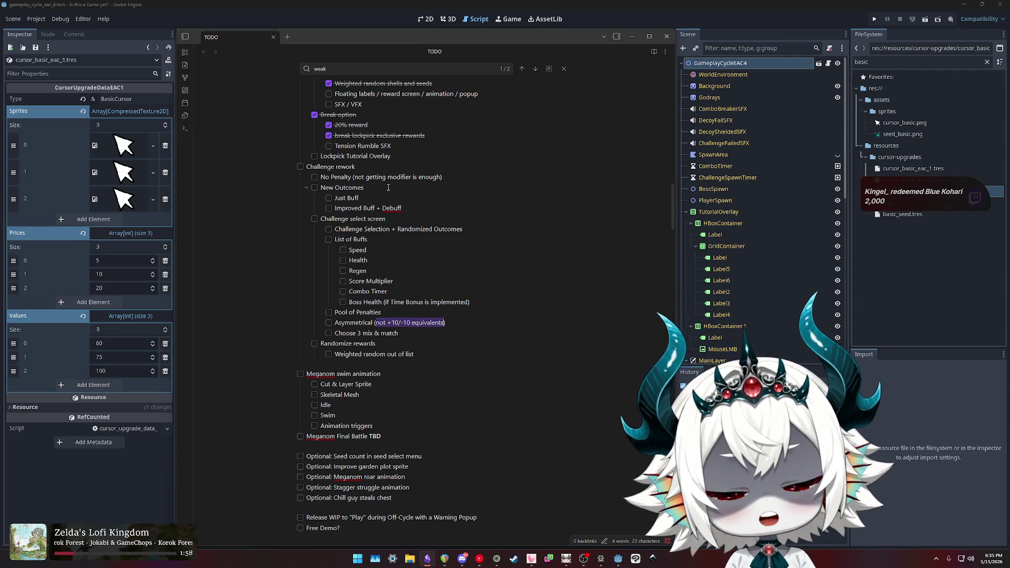
type("(always pair ")
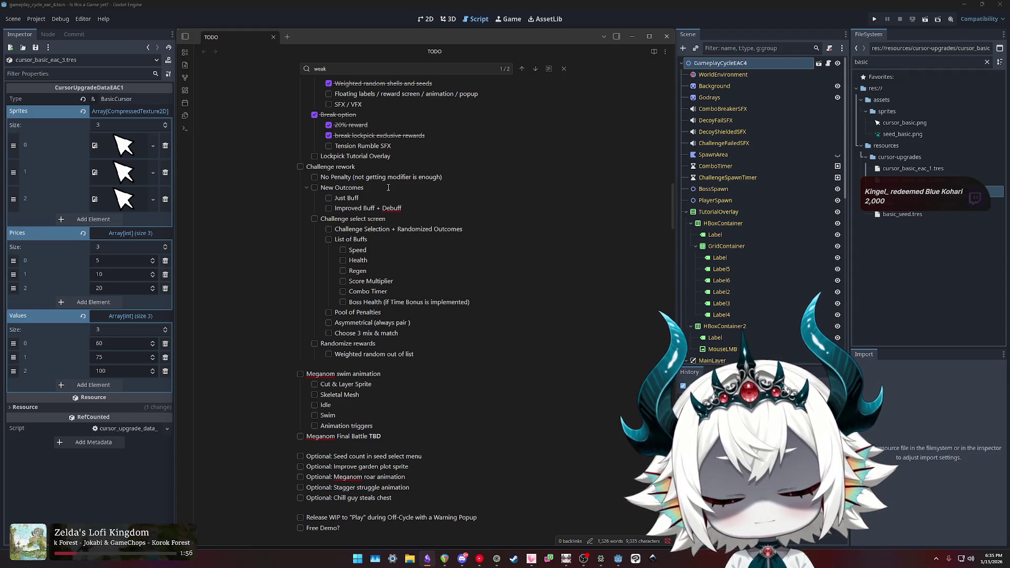
type("score buff with ")
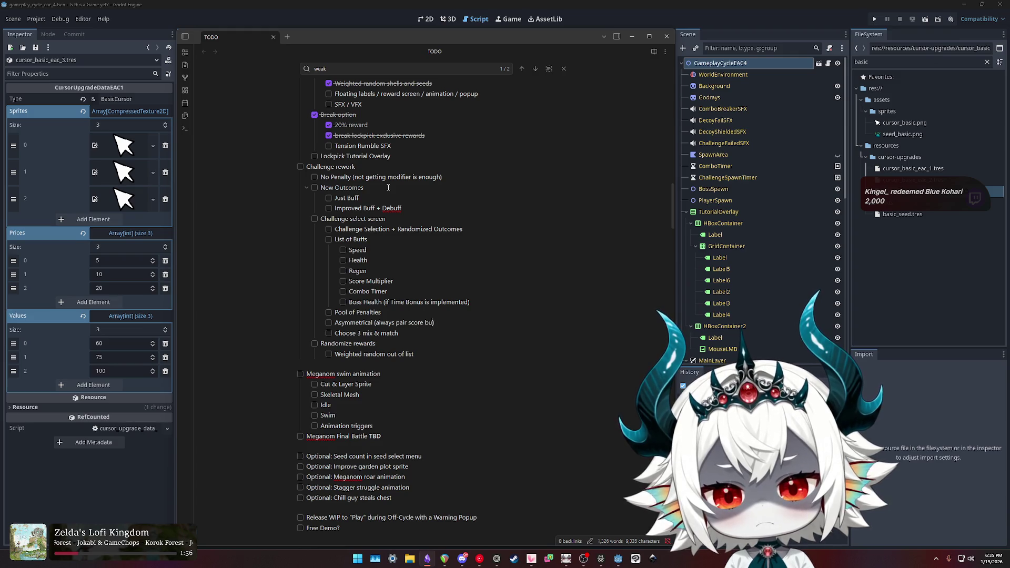
type("player buff")
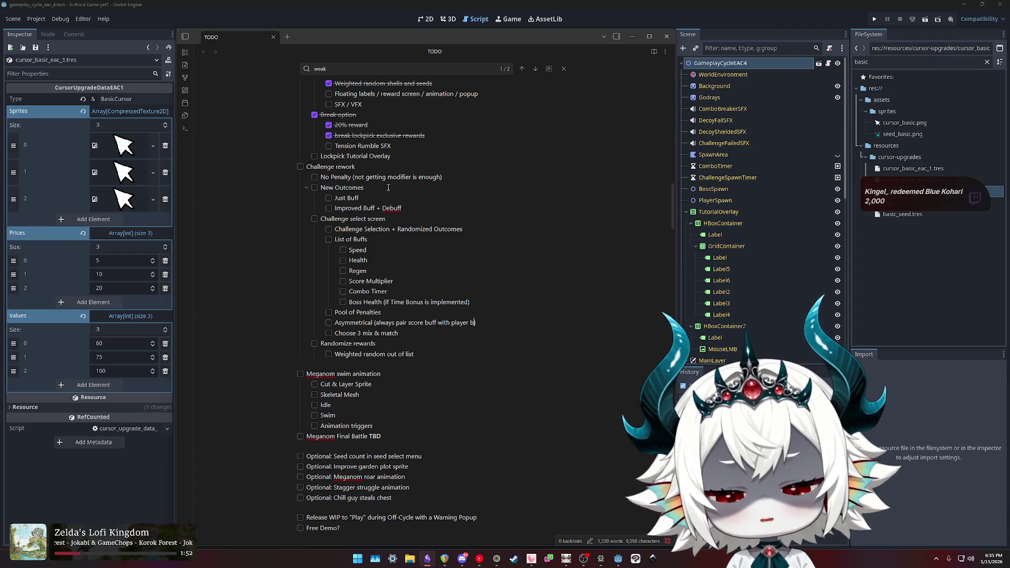
key("ctrl+shift+Left")
key("ctrl+shift+Left")
key("ctrl+shift+Left")
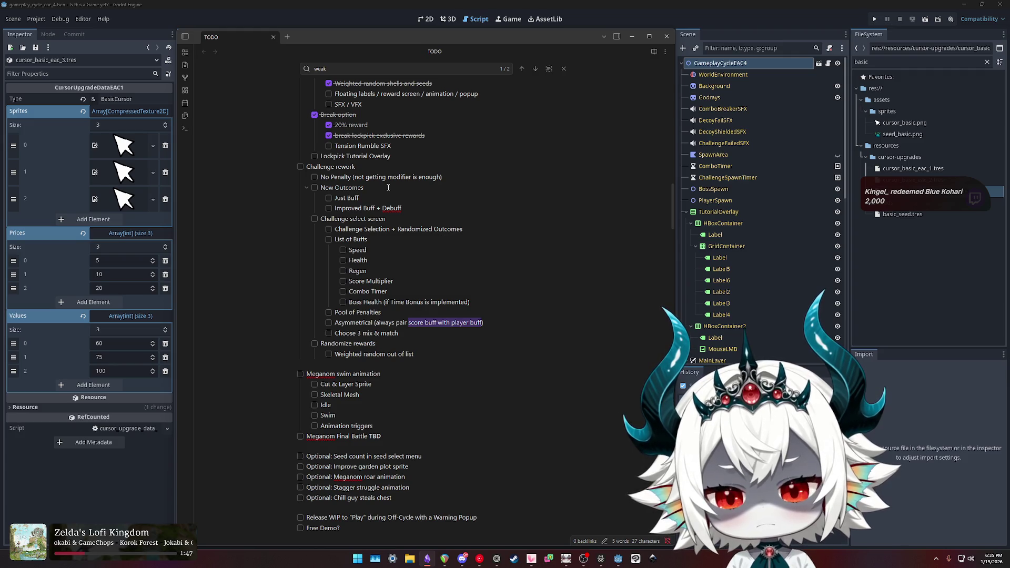
type("dif")
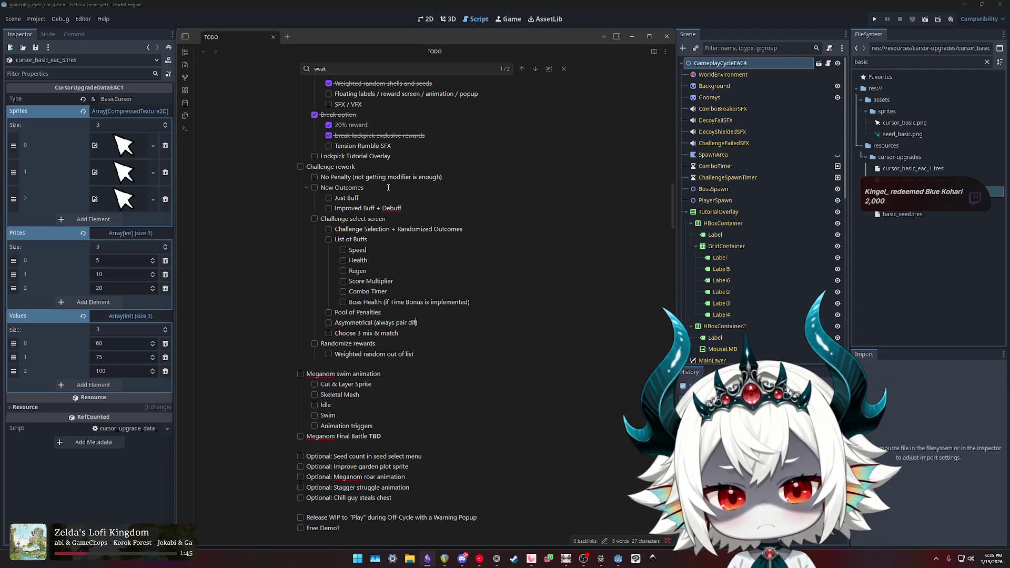
type("ferent categories")
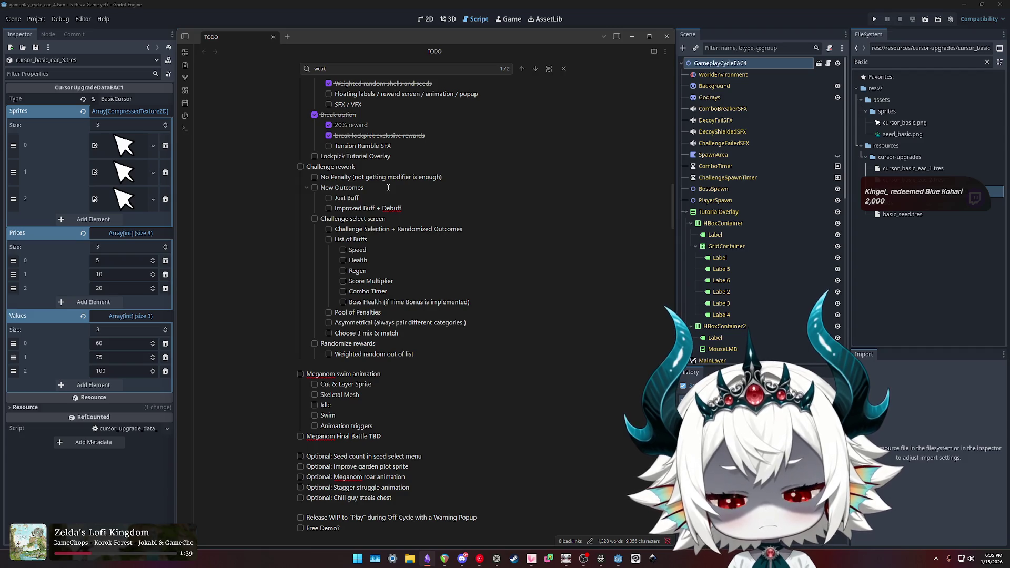
type(" (score")
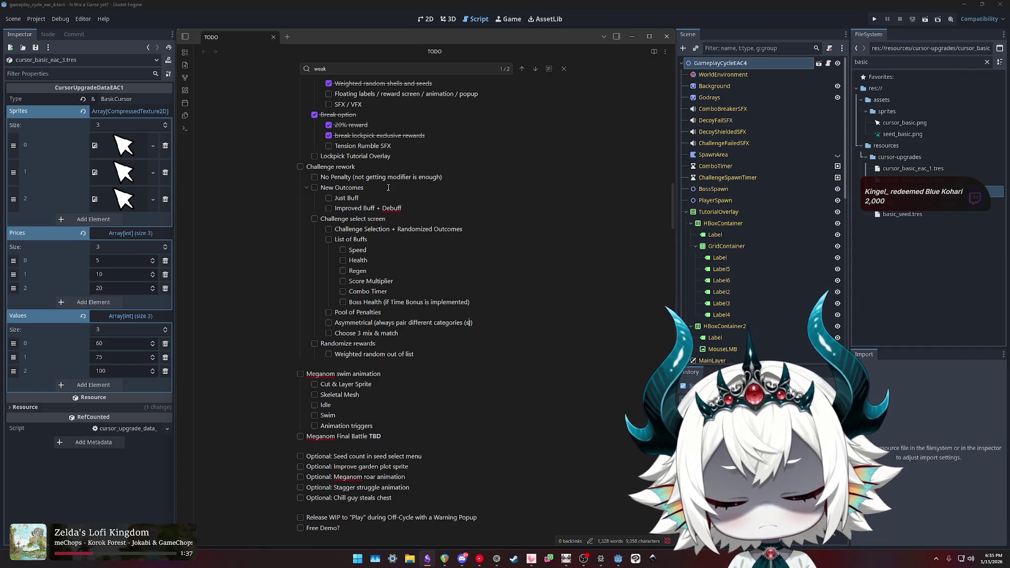
type("+buff /")
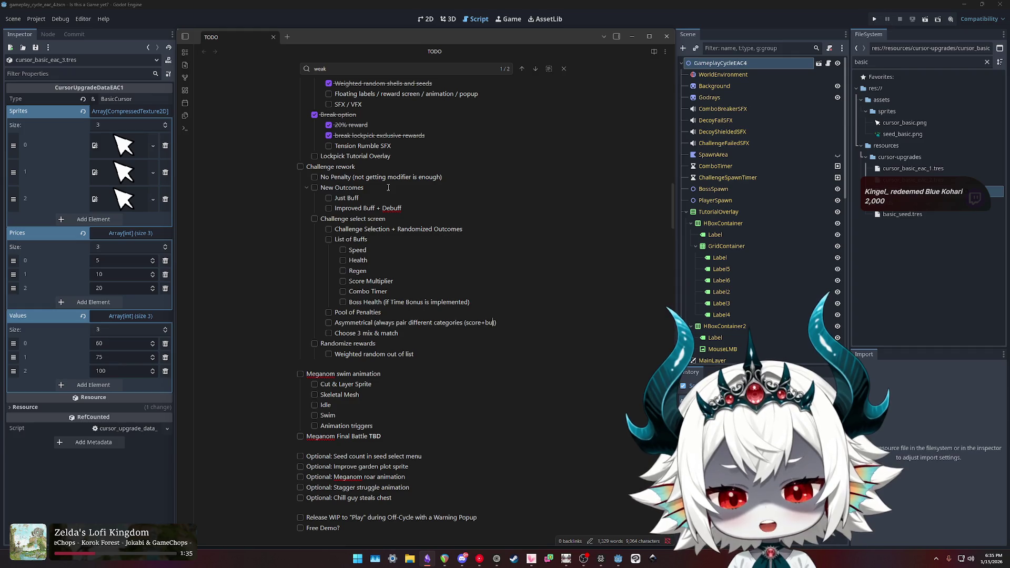
key("BackSpace")
key("BackSpace")
key("BackSpace")
type("player, ")
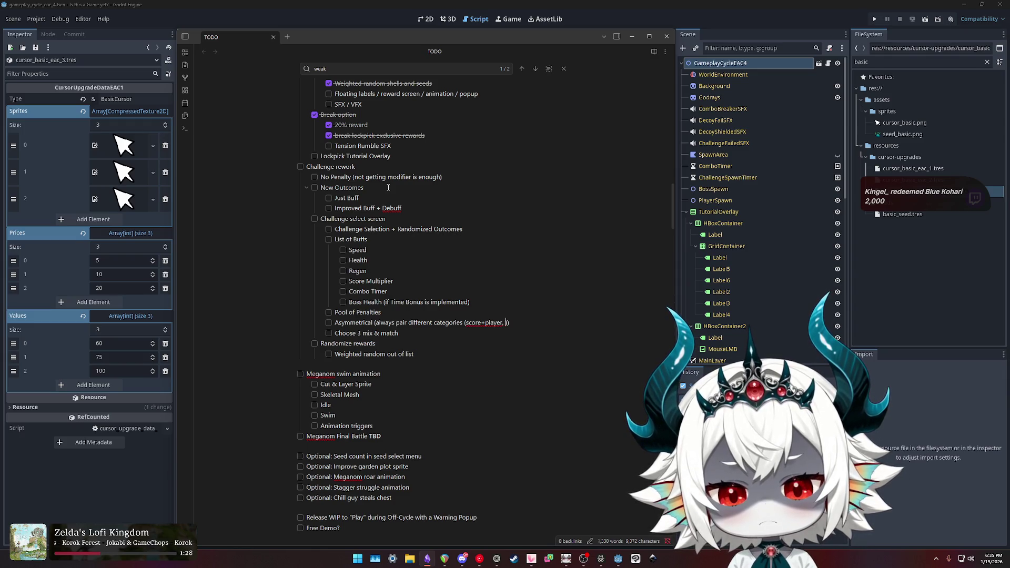
type("score+bos")
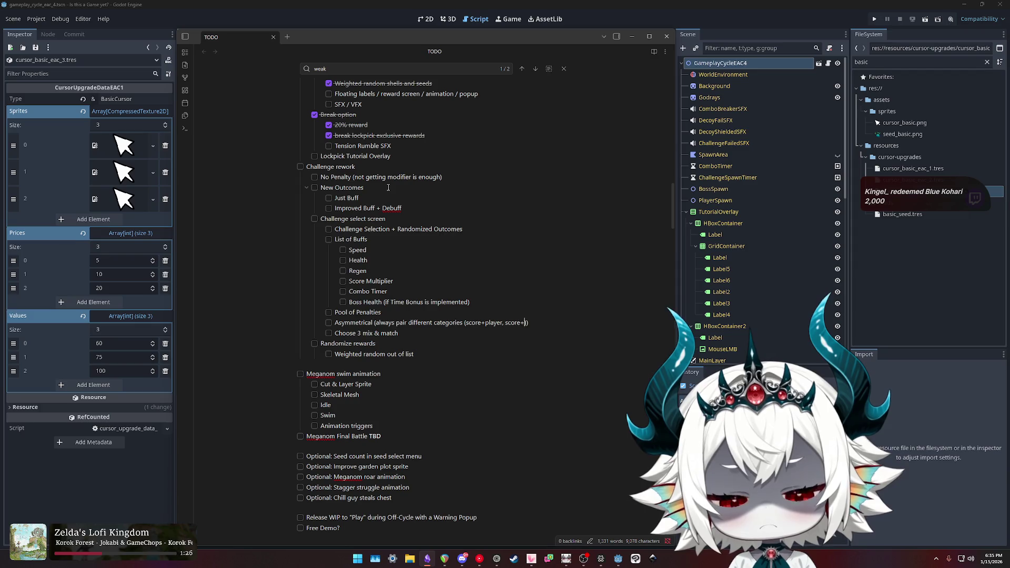
type("s, boss+p")
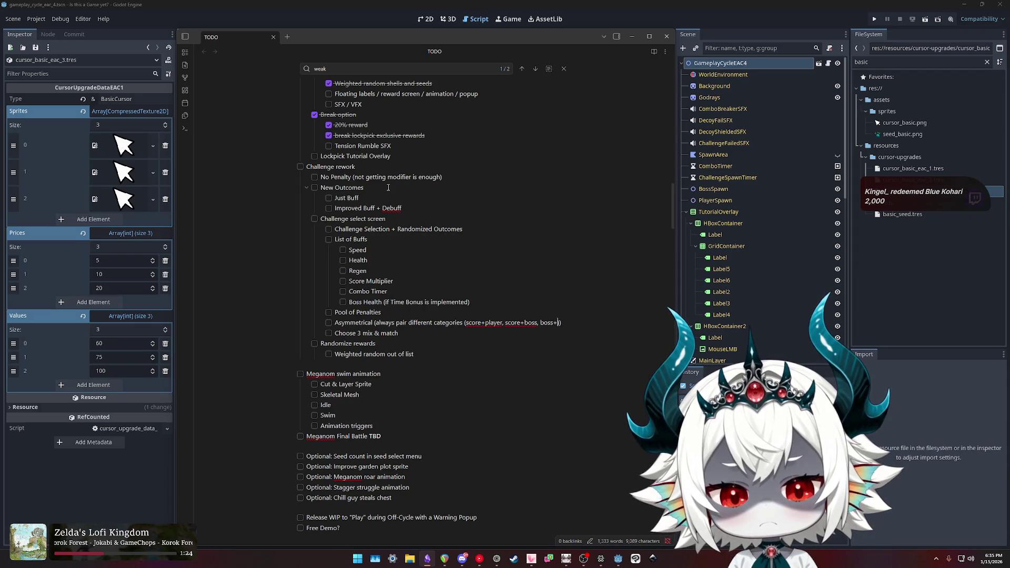
type("layer")
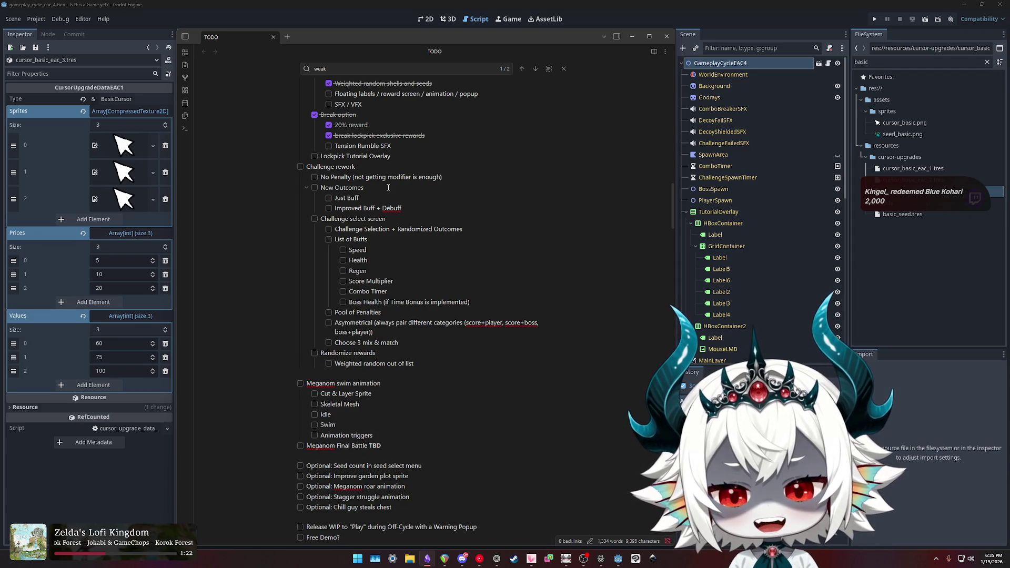
type(")")
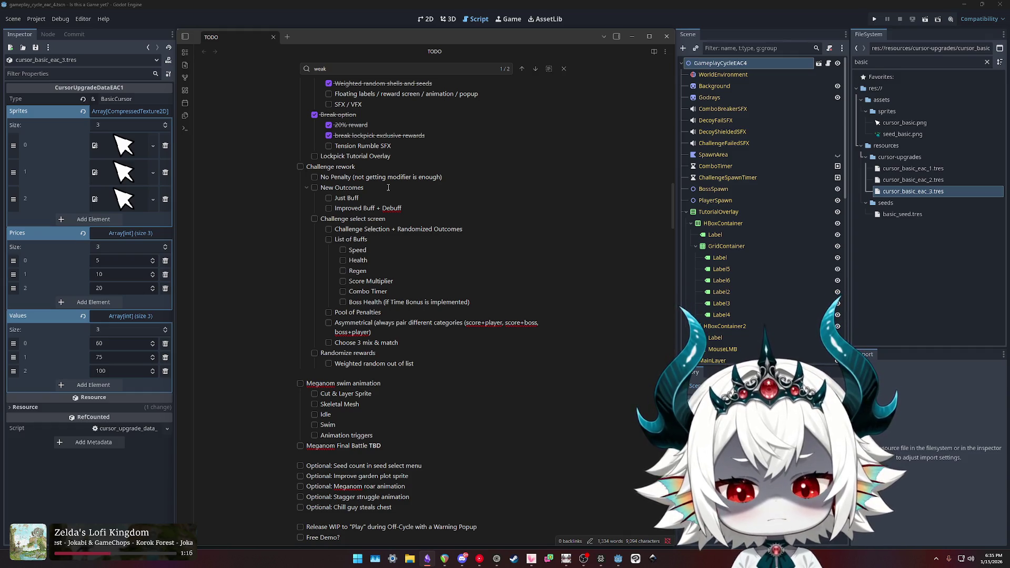
key("shift+Home")
Replace the Asymmetrical category list with the example '(-score+buff, +score-buff)'.
key("shift+Left")
key("shift+Left")
key("shift+Left")
type("(score")
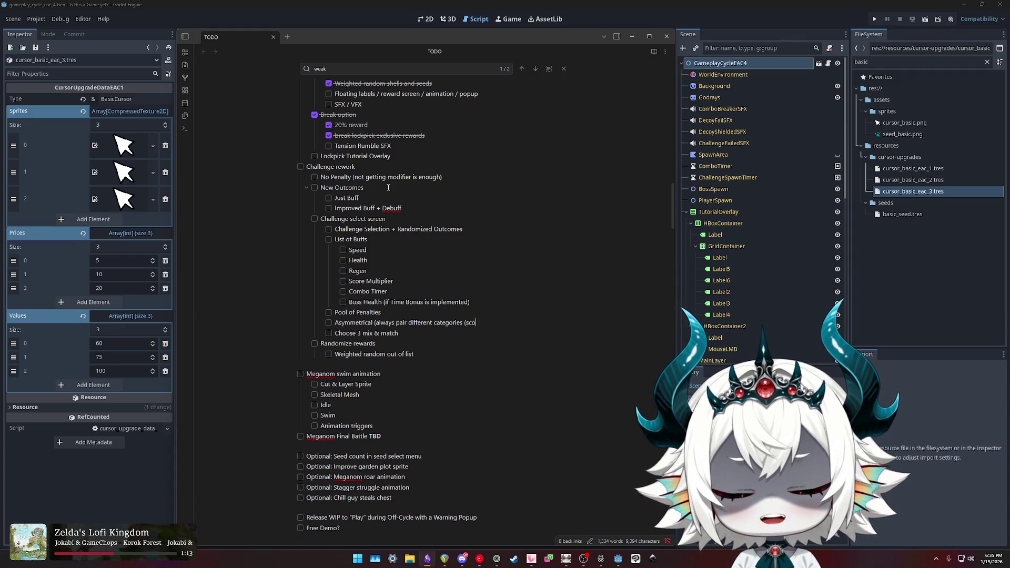
key("BackSpace")
key("BackSpace")
key("BackSpace")
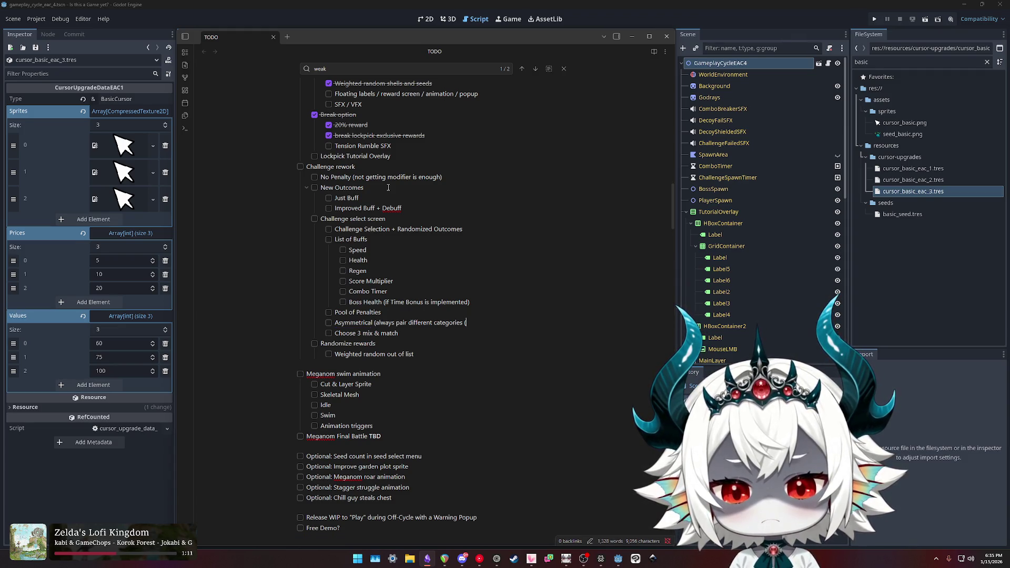
type("-score+buff")
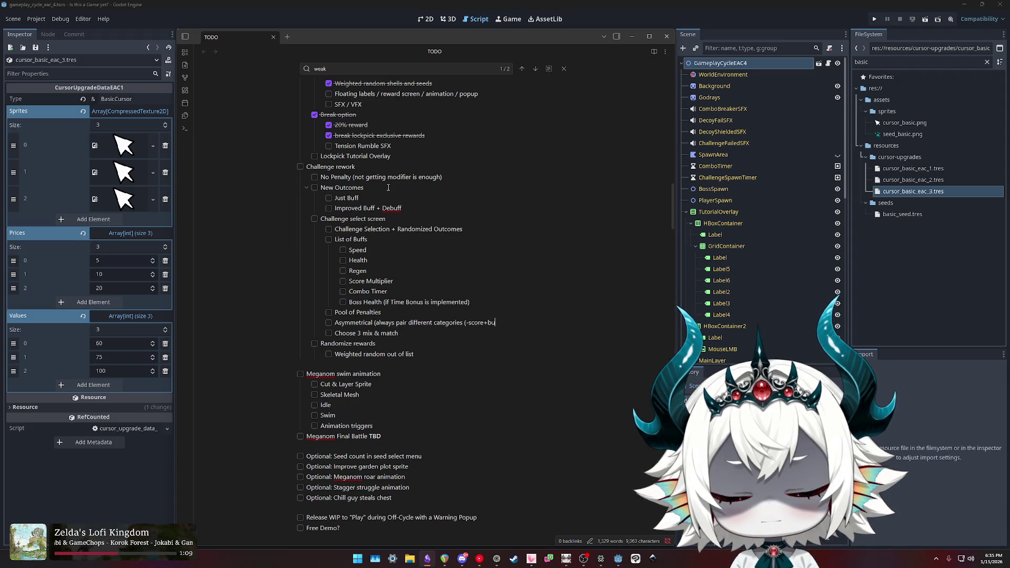
type(", +score-buff")
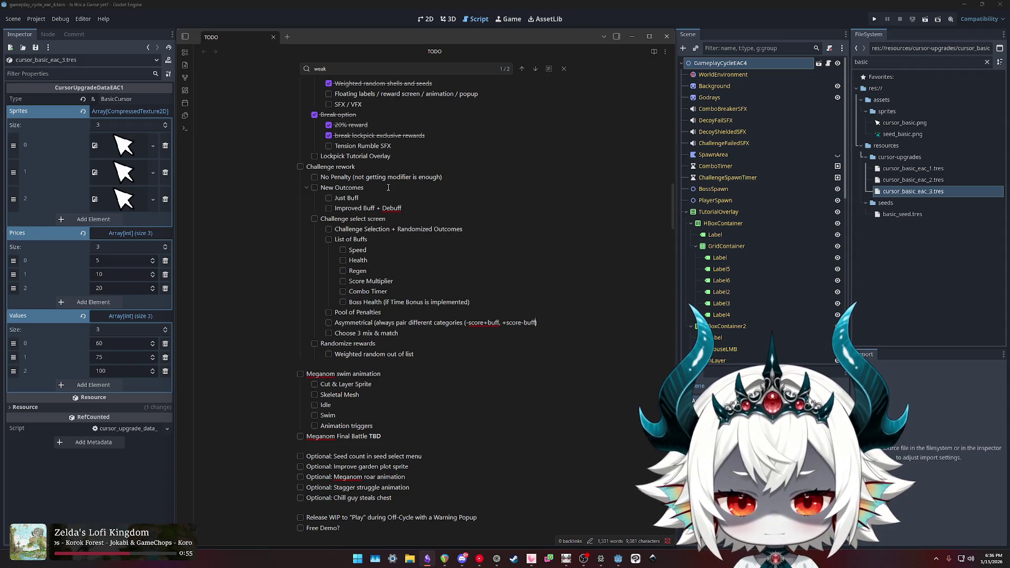
key("shift+Left")
key("shift+Left")
key("shift+Left")
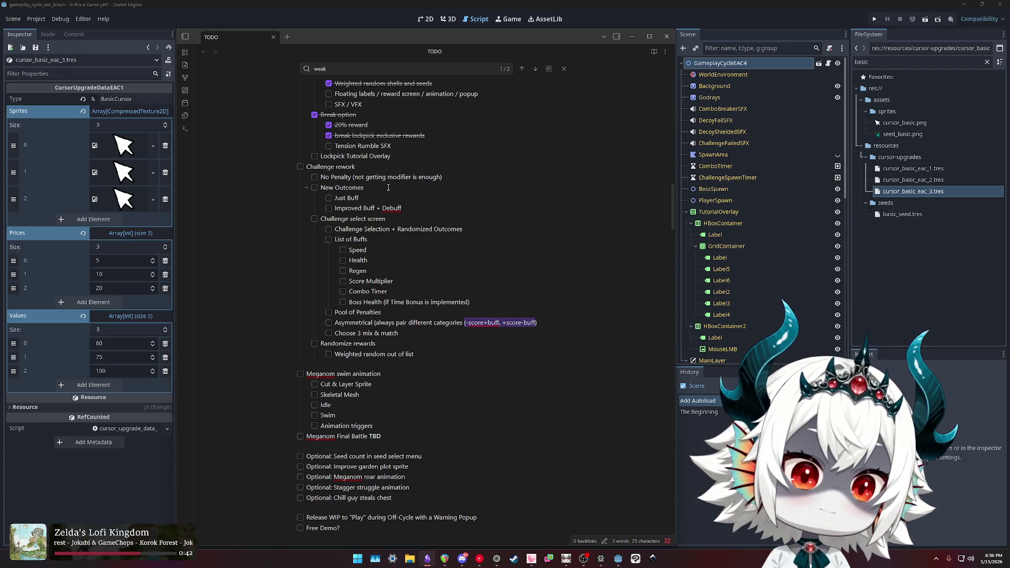
key("Up")
key("Up")
key("Up")
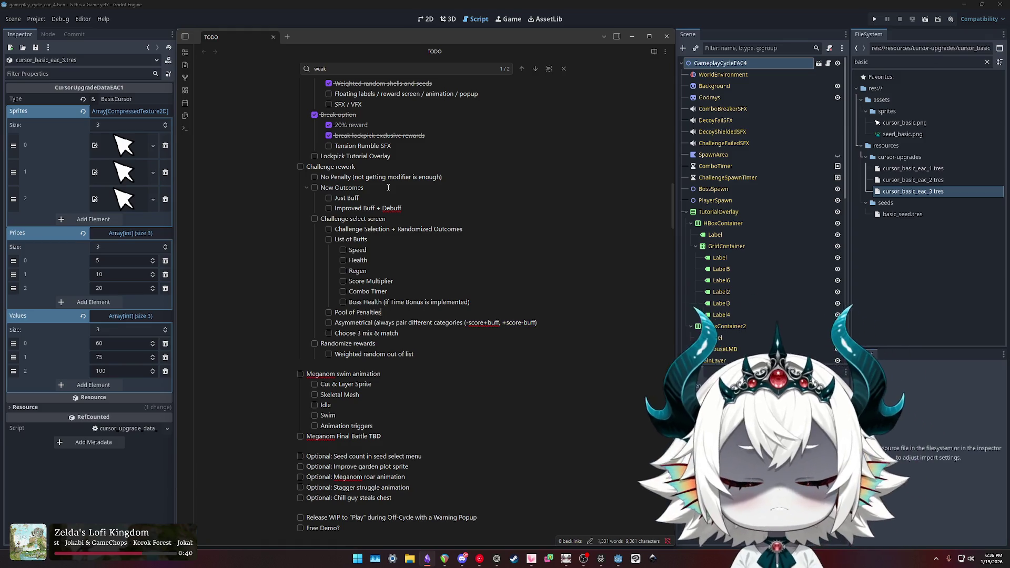
key("Return")
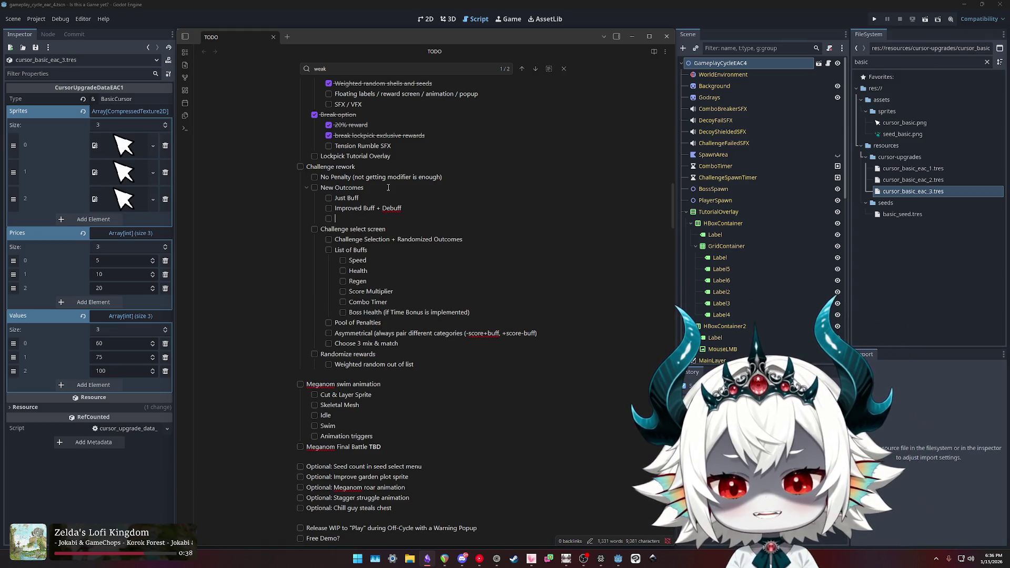
key("BackSpace")
key("BackSpace")
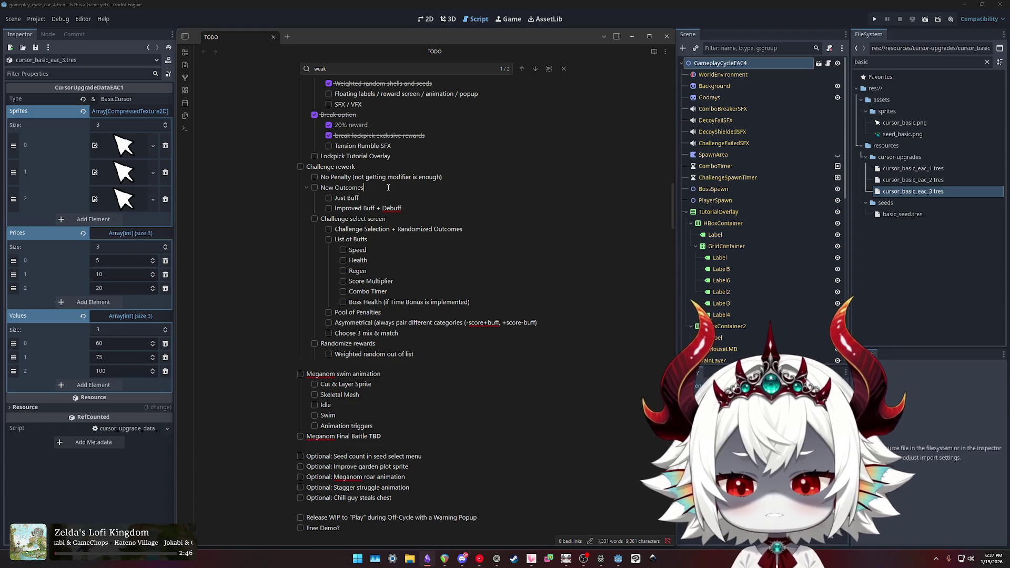
key("Down")
key("Down")
key("End")
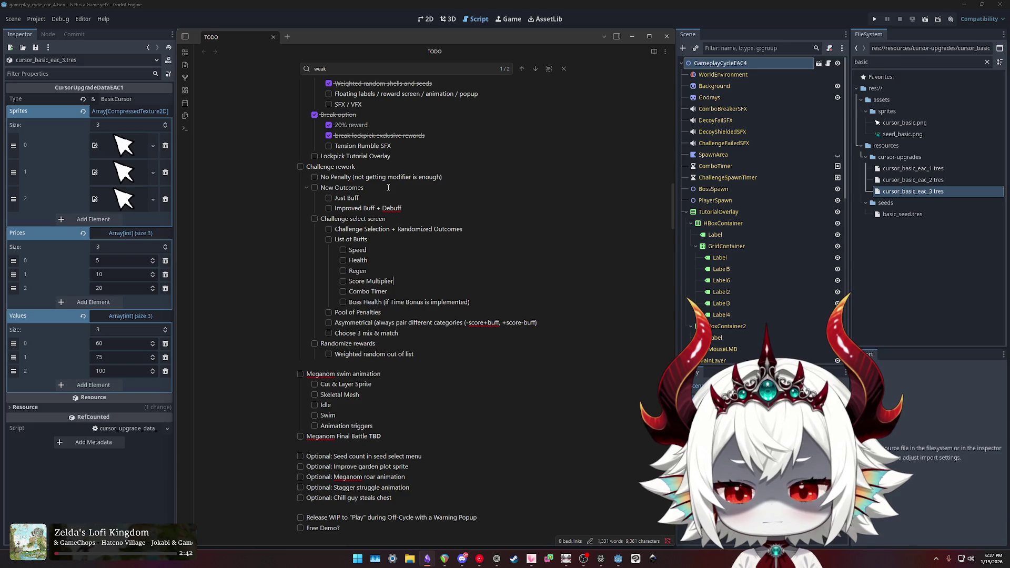
Add Base Score, Boss Speed and Boss Damage (New Final Phase) items to the buff list.
key("Return")
type("Base Score")
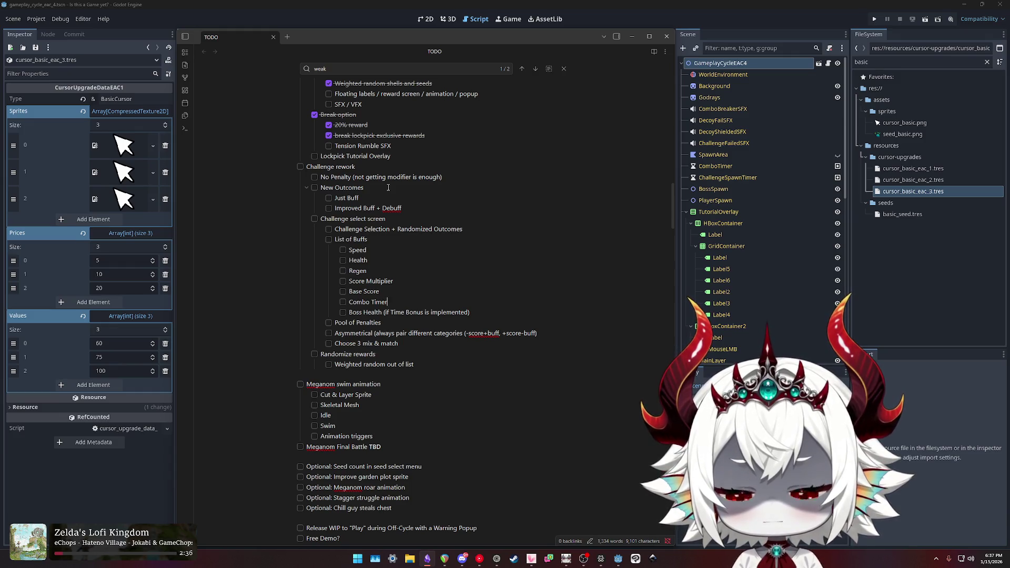
key("Return")
type("Boss SPeed")
key("BackSpace")
key("BackSpace")
key("BackSpace")
type("peed")
key("Return")
type("Boss")
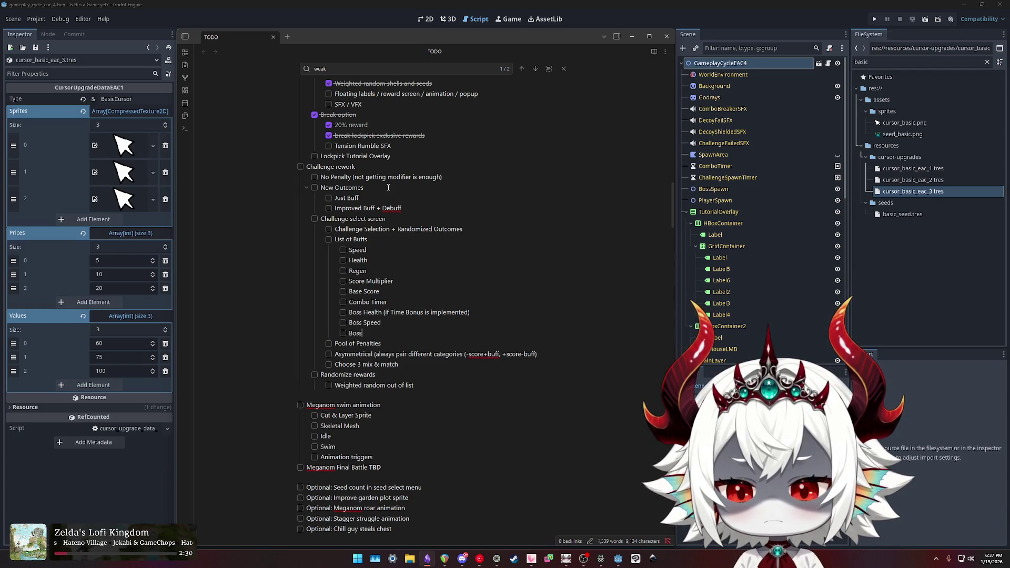
type(" Damage (Final Ph")
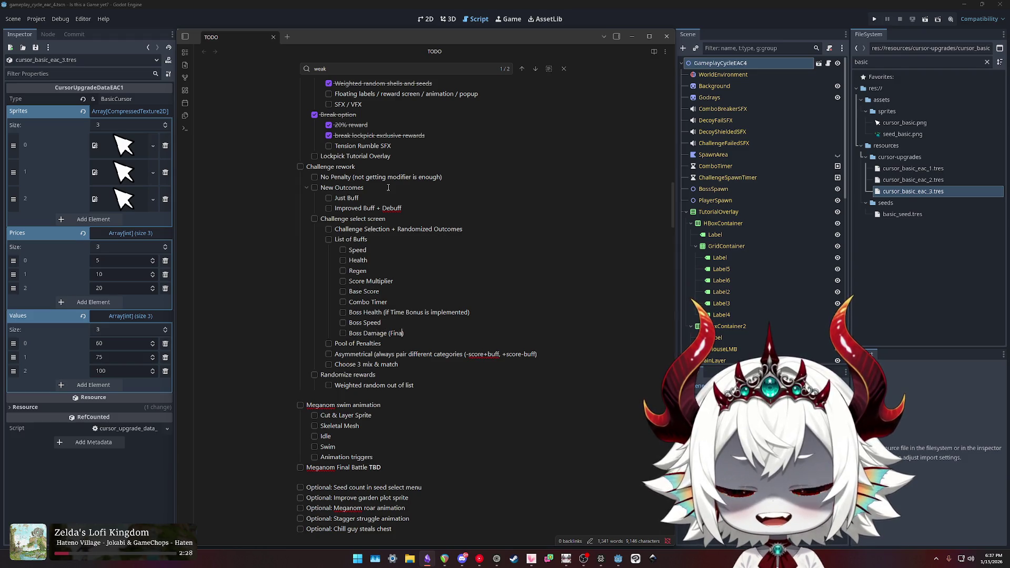
type("ase")
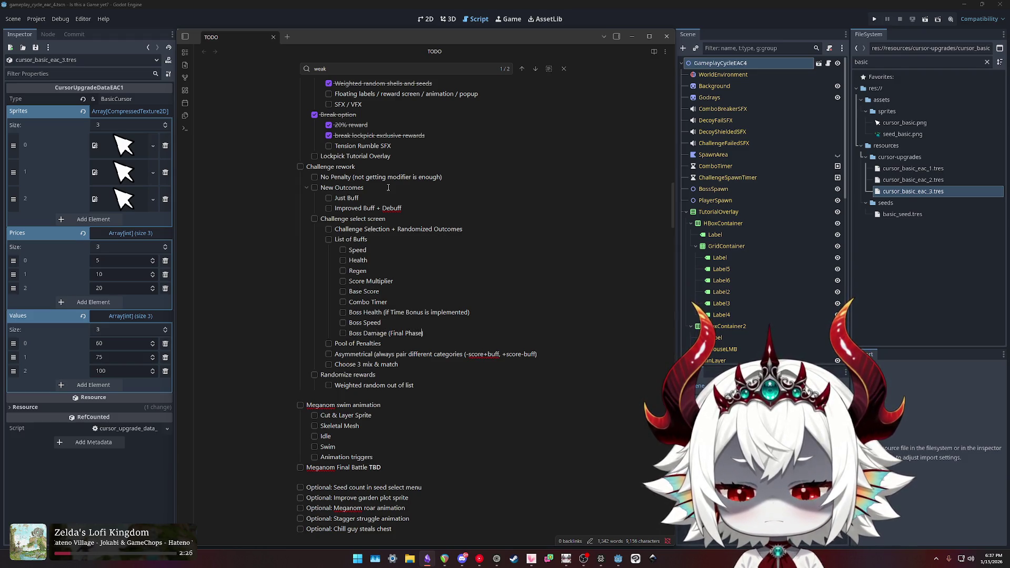
type("New")
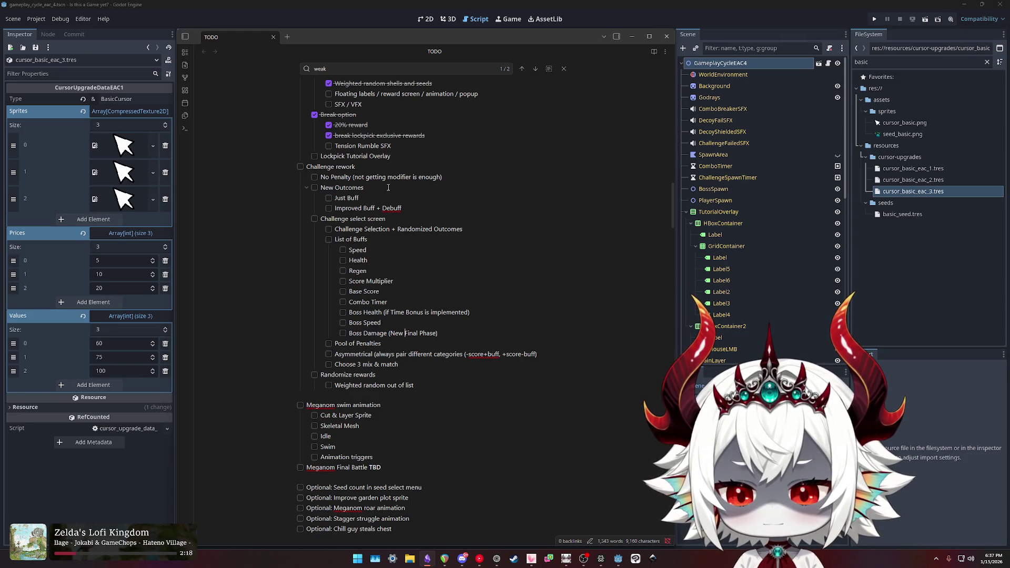
key("shift+Down")
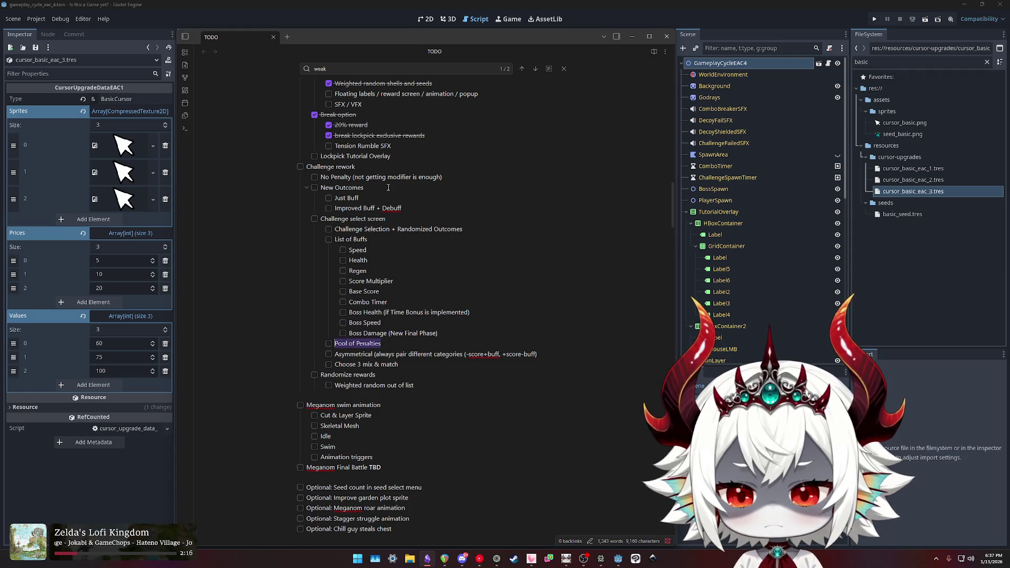
Delete the 'Pool of Penalties' and 'Choose 3 mix & match' lines so the section ends at Asymmetrical.
key("BackSpace")
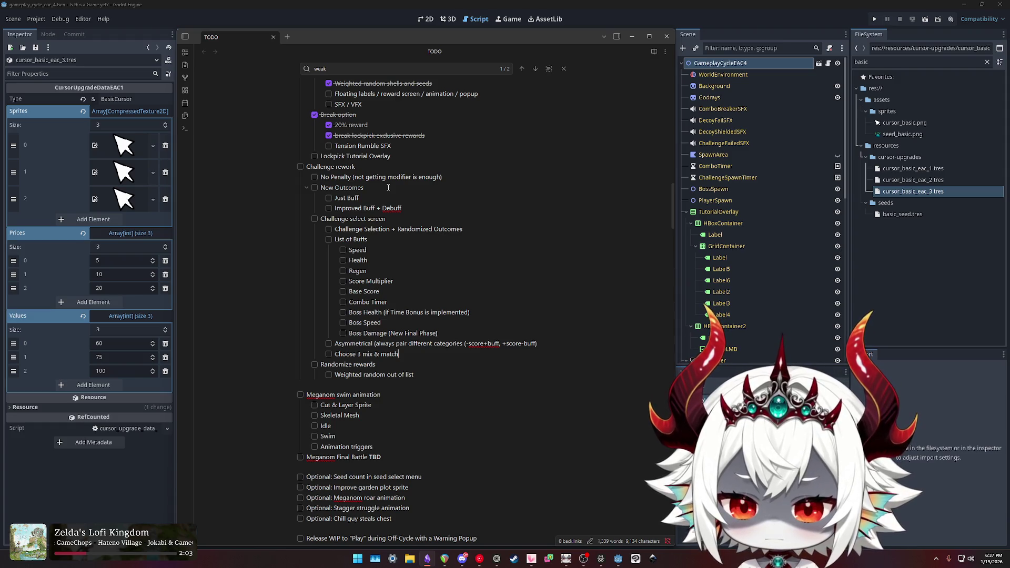
key("shift+Home")
key("shift+Home")
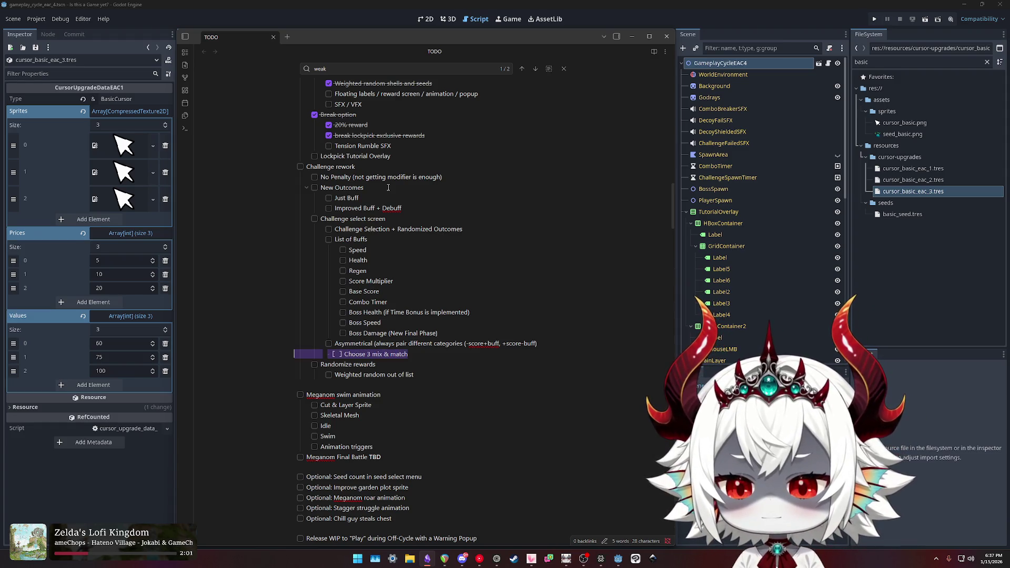
key("BackSpace")
key("BackSpace")
key("Up")
key("Up")
key("End")
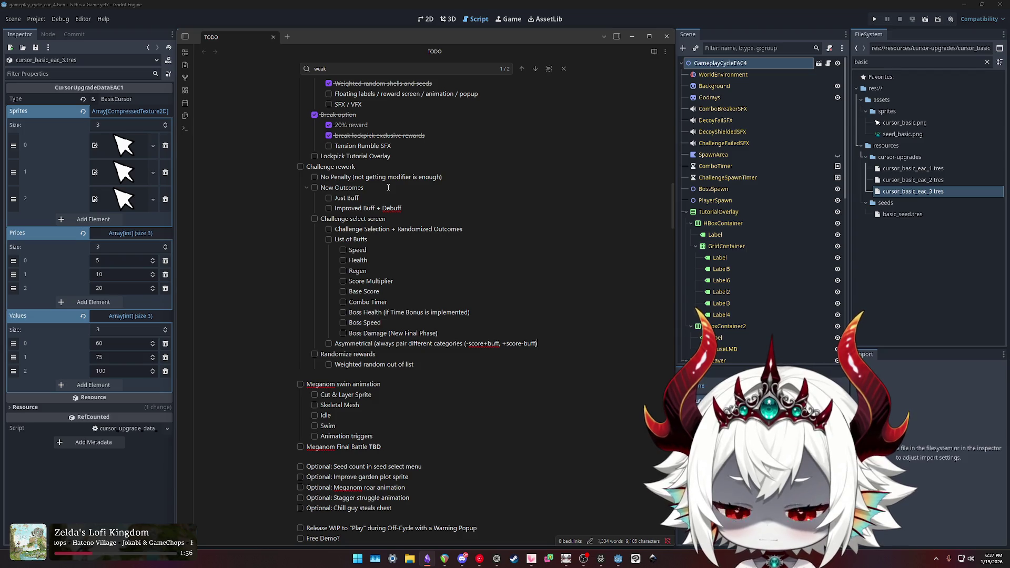
Add a 'Score Buffs/Debuffs' item below Challenge Selection + Randomized Outcomes.
key("Down")
key("Down")
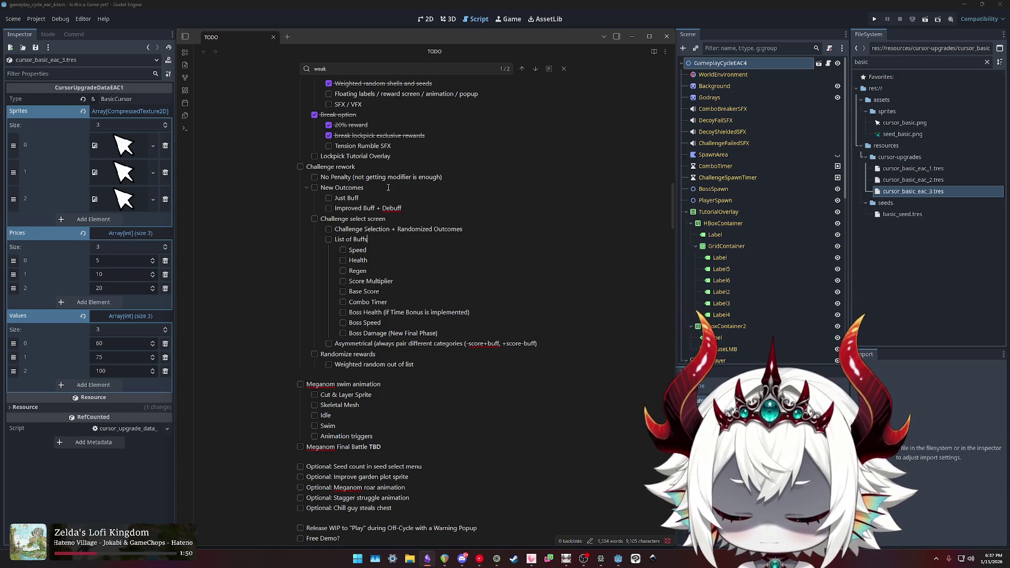
key("Up")
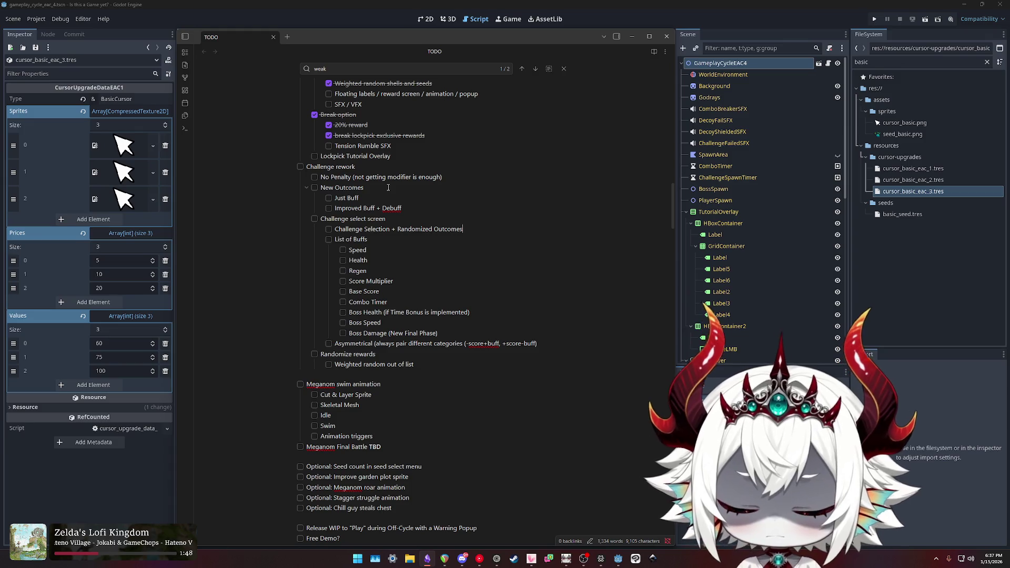
key("Return")
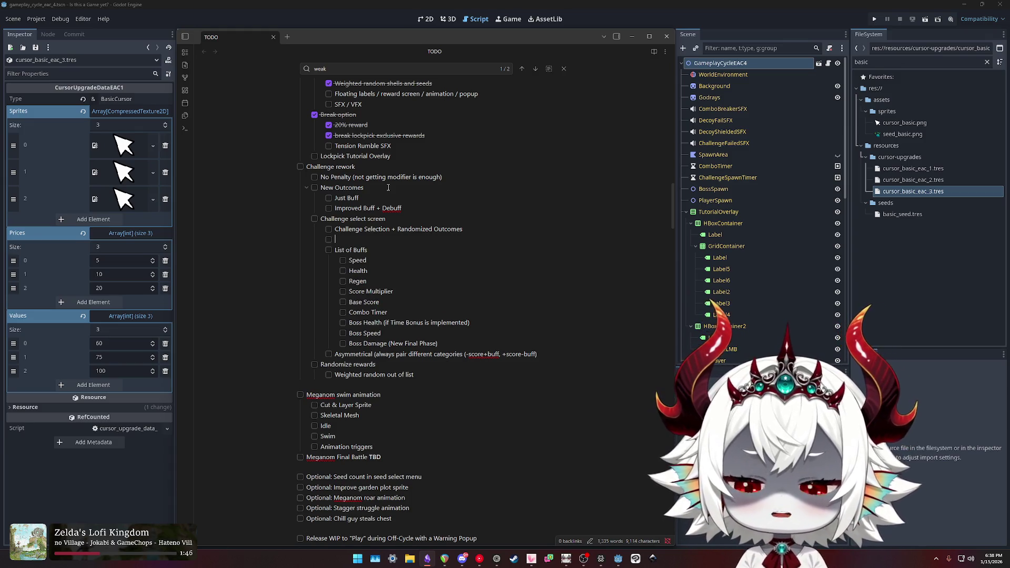
type("Score ")
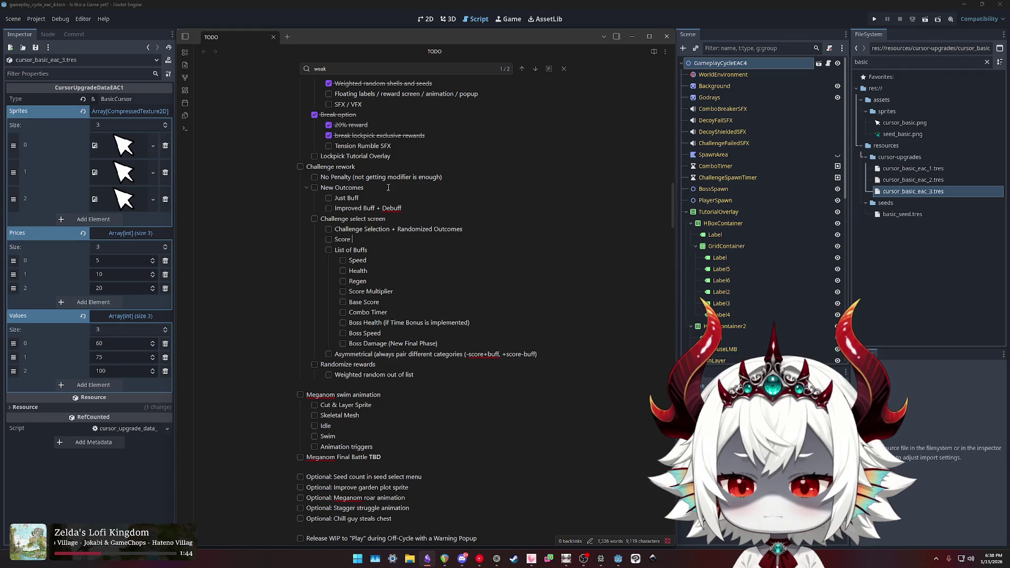
type("Buffs/Debuffs")
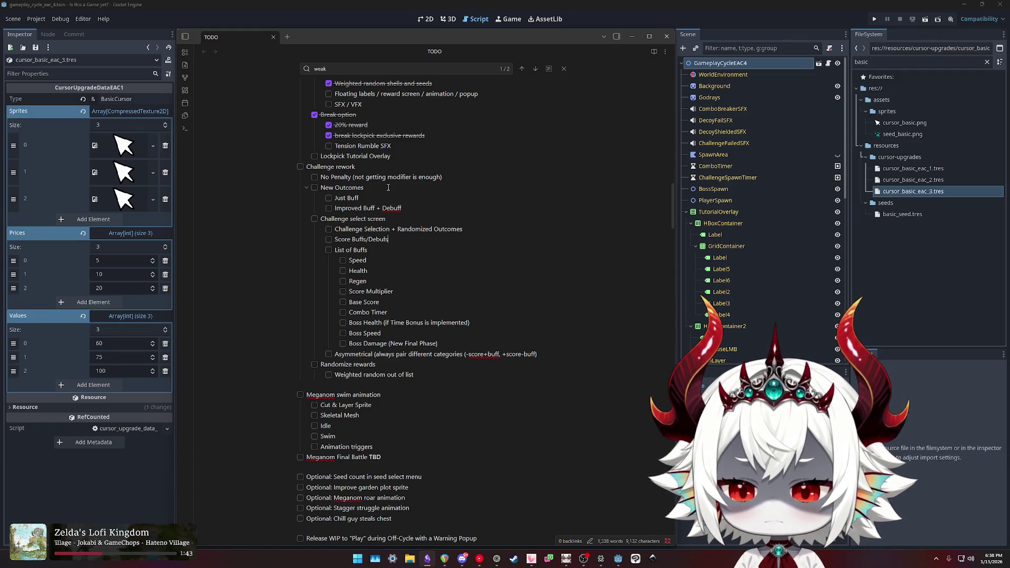
List '+/- Base Score', '+/- Multiplier' and '+/- Combo Timer' indented under Score Buffs/Debuffs.
key("Return")
type("+/=")
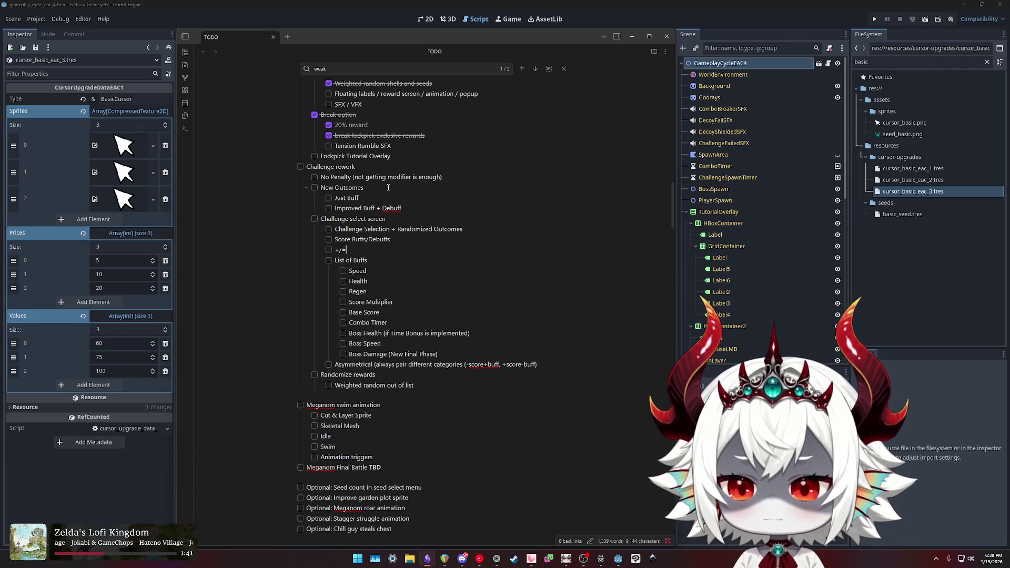
key("BackSpace")
type("- Bas")
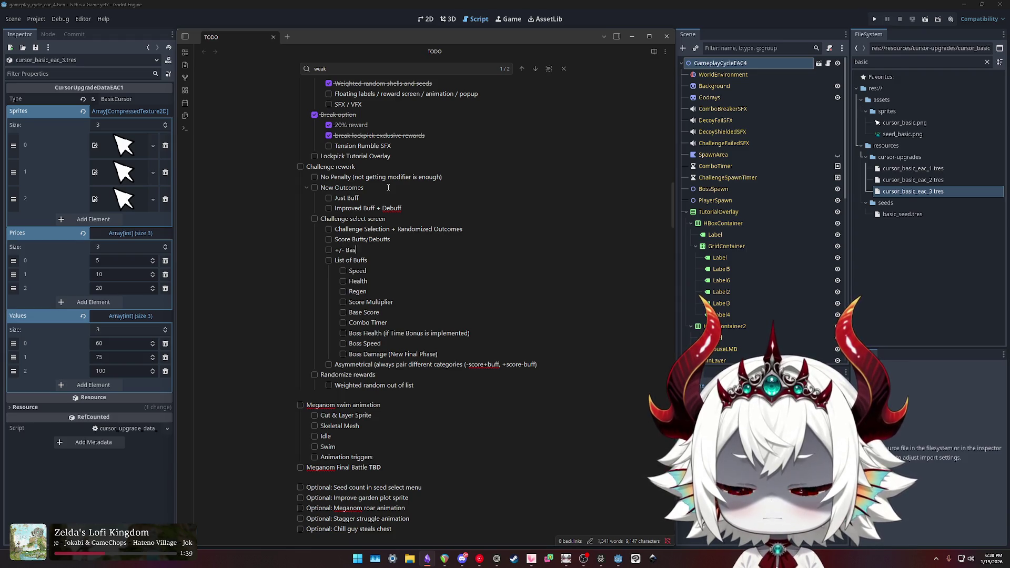
type("e Score")
key("Return")
type("+/- ")
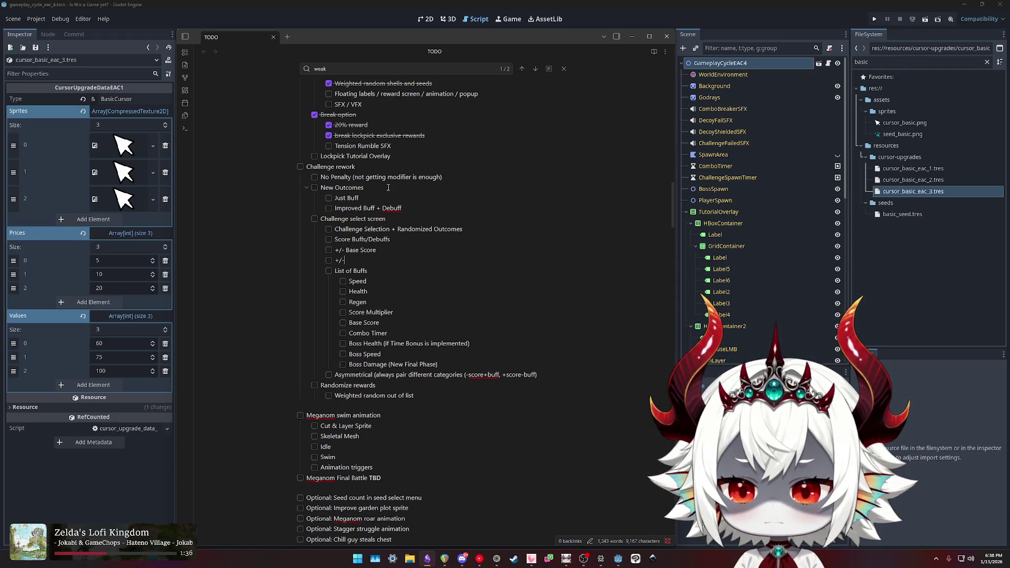
type("Multiplier")
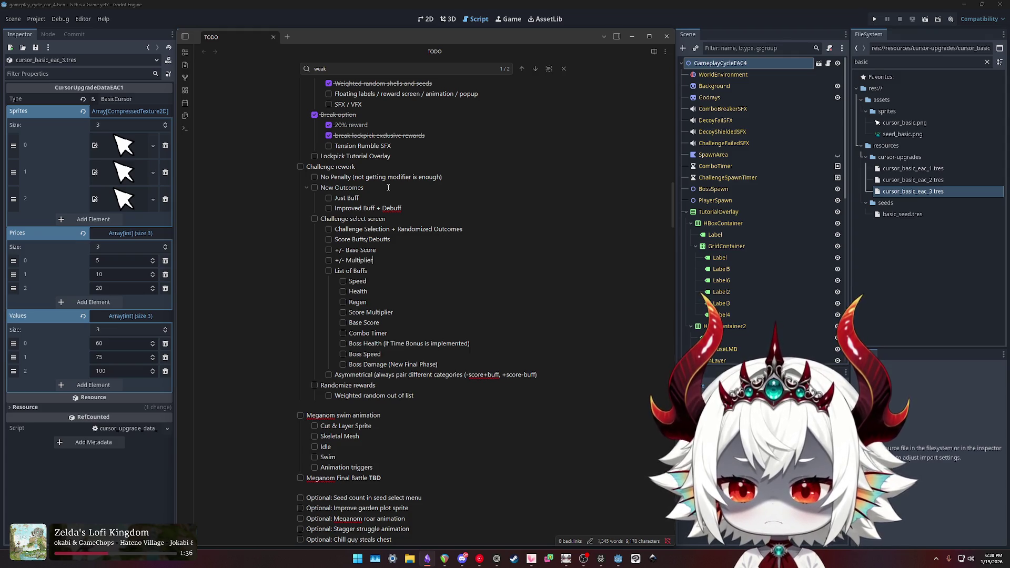
key("Return")
type("+/")
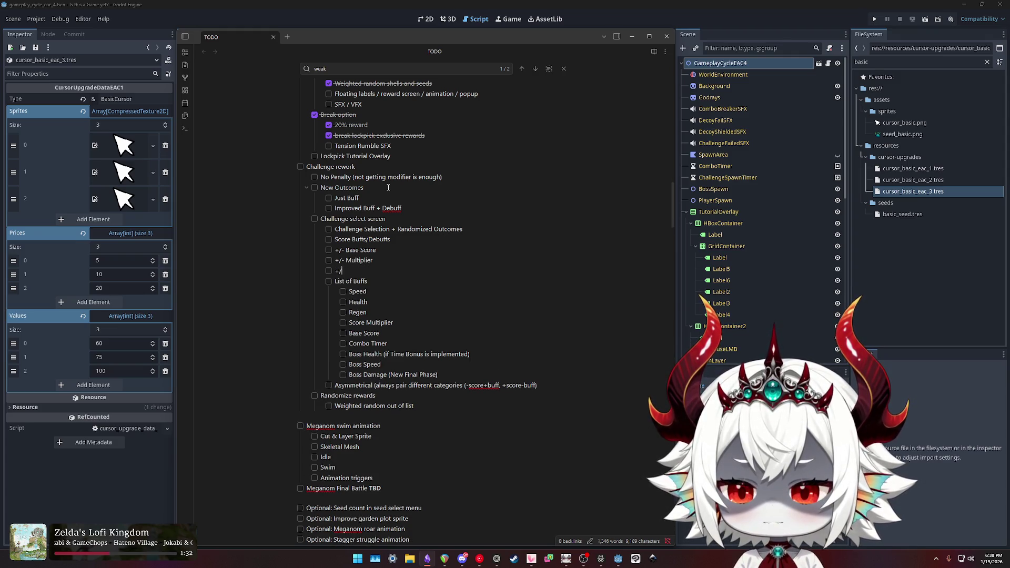
type("- Combo Timer")
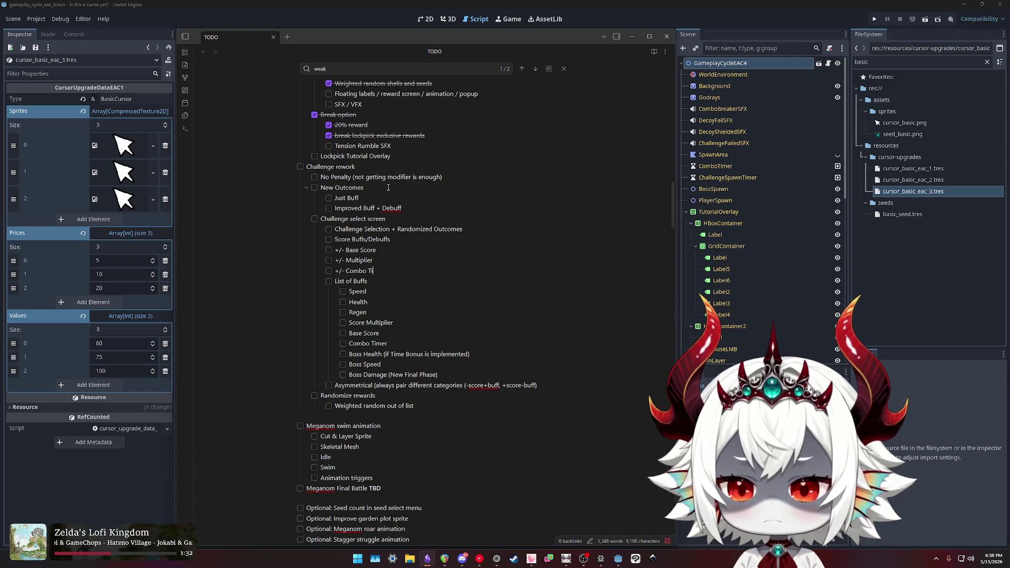
key("shift+Up")
key("shift+Up")
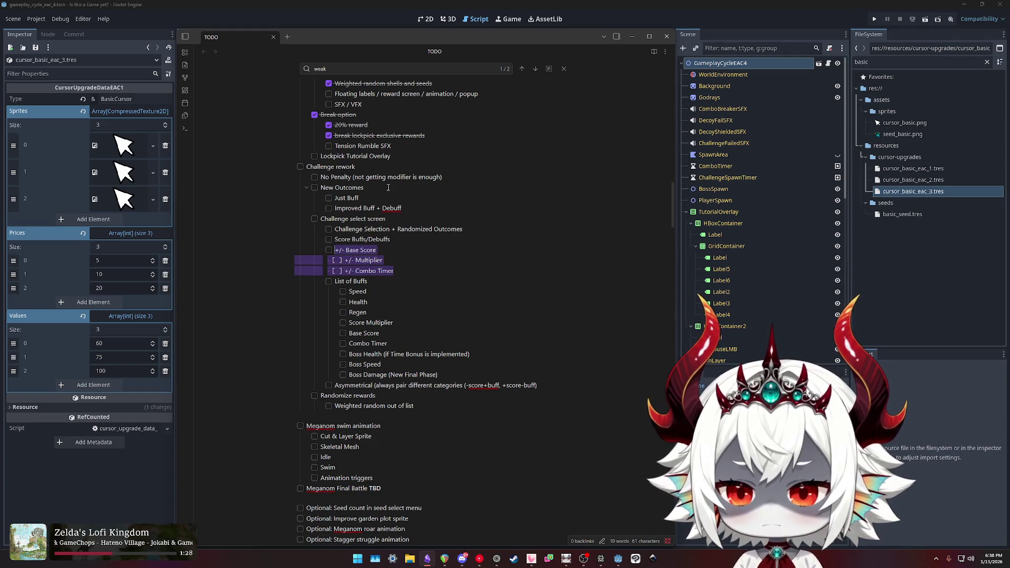
key("Tab")
key("Return")
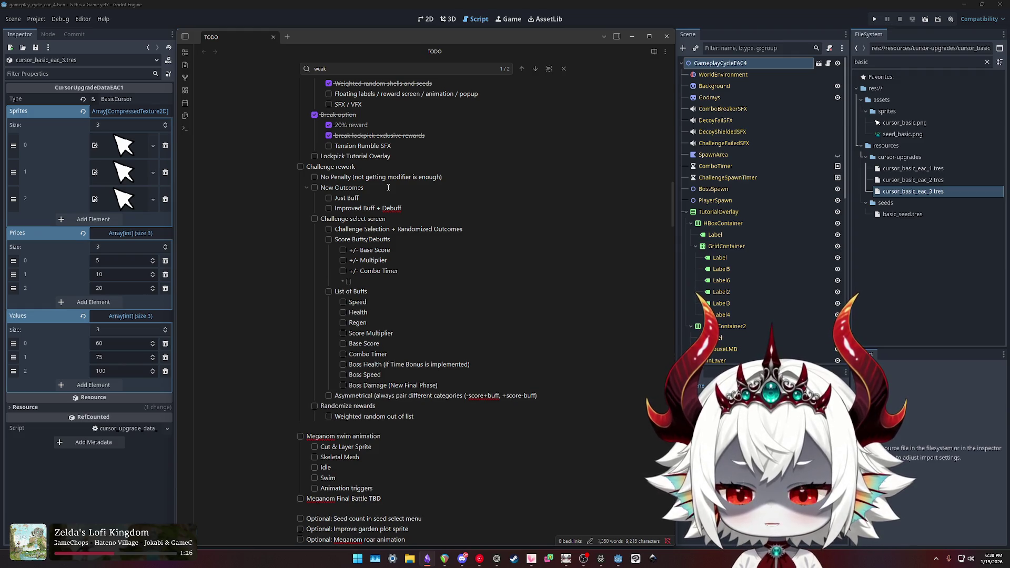
Add a 'Player Buffs' heading with indented '+/- Health' and '+/- Speed?' items.
type("Player Buffs")
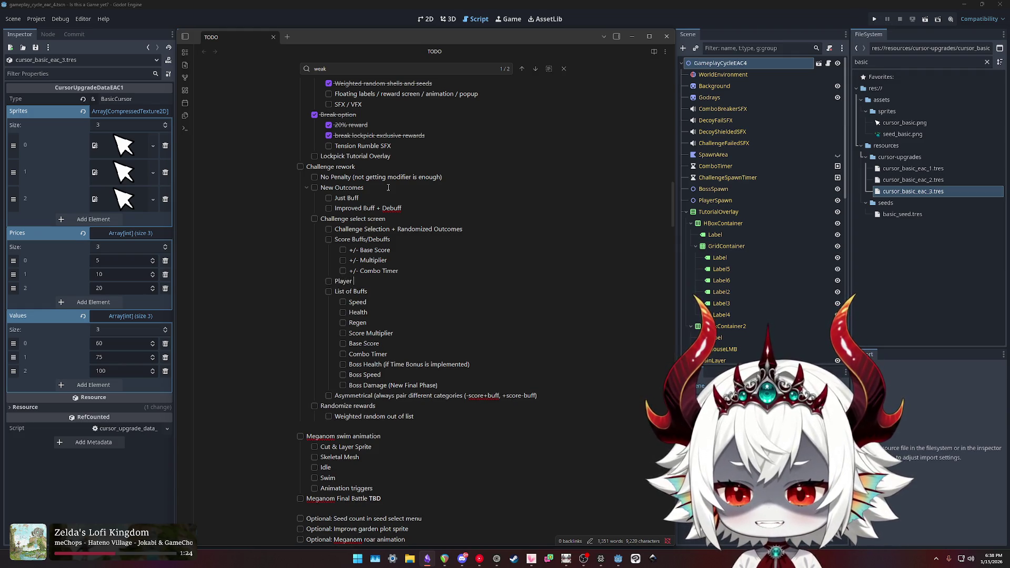
key("Return")
key("Tab")
type("+/- Health")
key("Return")
type("+/- ")
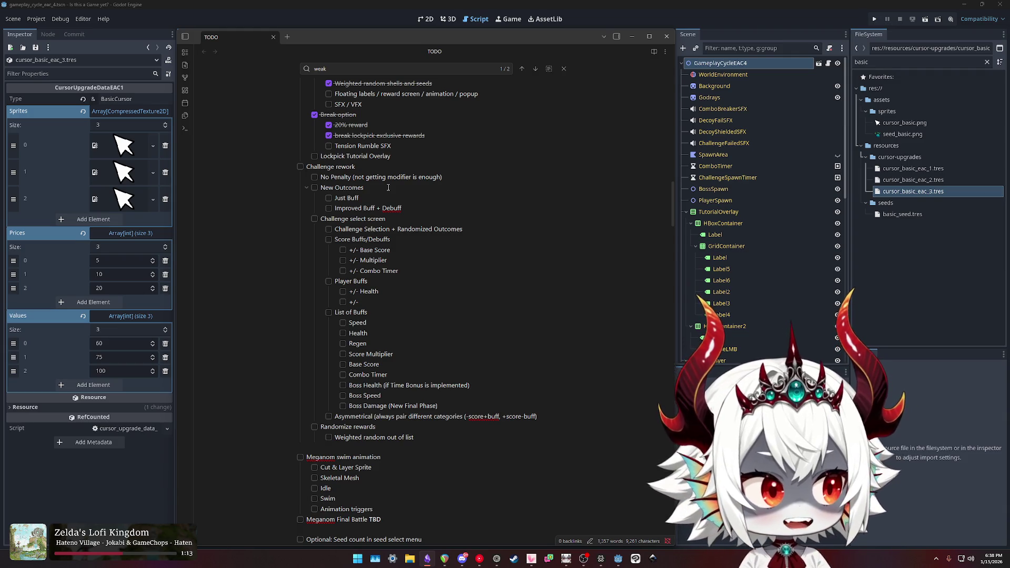
type("Speed?")
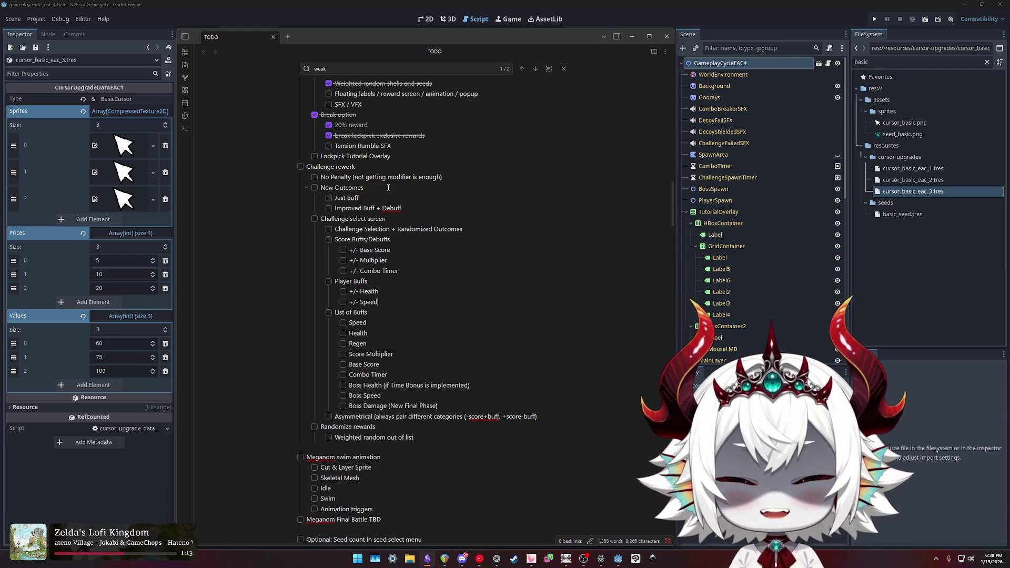
Add '+/- Maneuvrability', '+/- Regeneration' and '+/- Shields/Take Damage' under Player Buffs.
key("Return")
type("+/-")
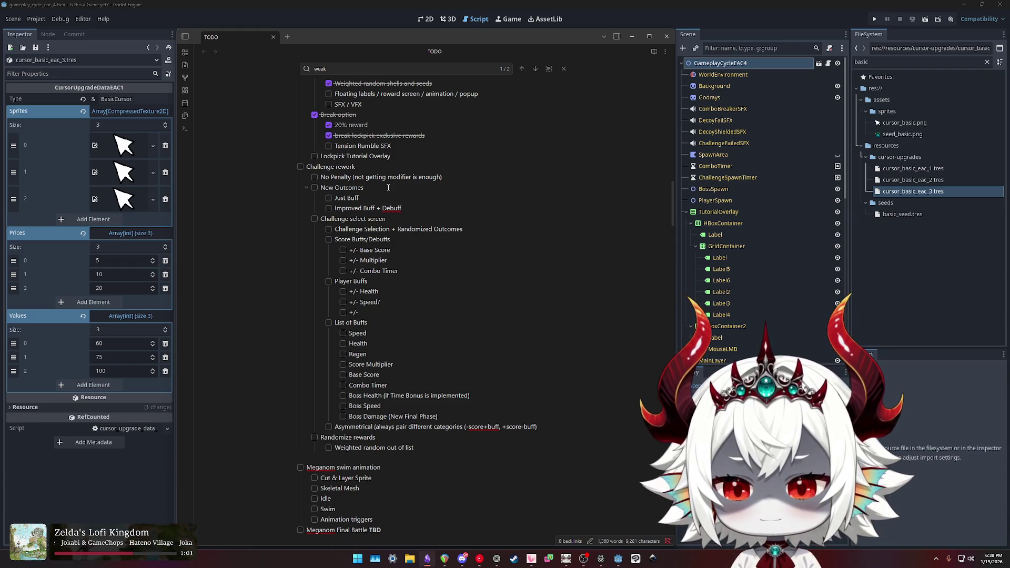
type(" Maneu")
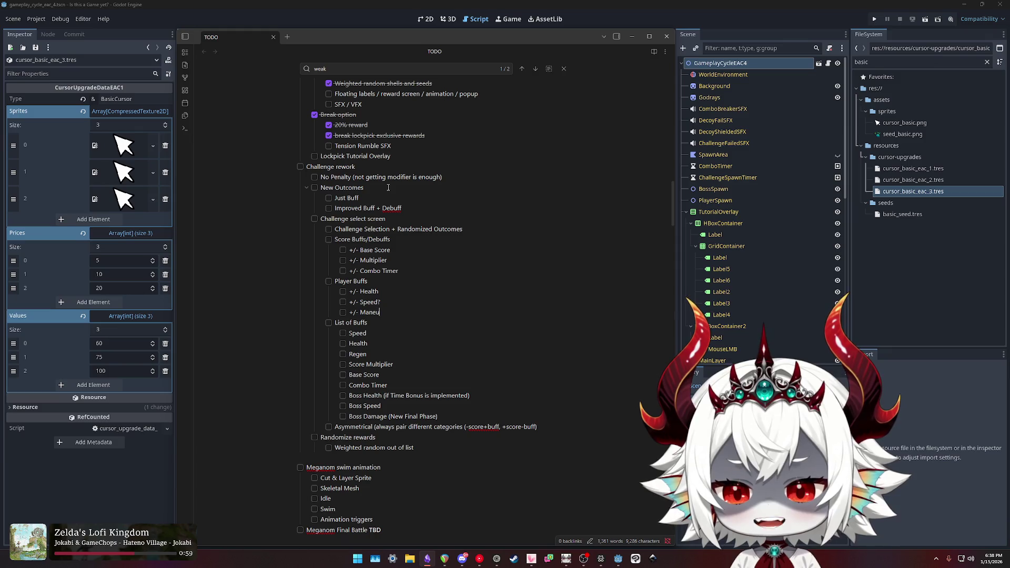
type("vrability")
key("Return")
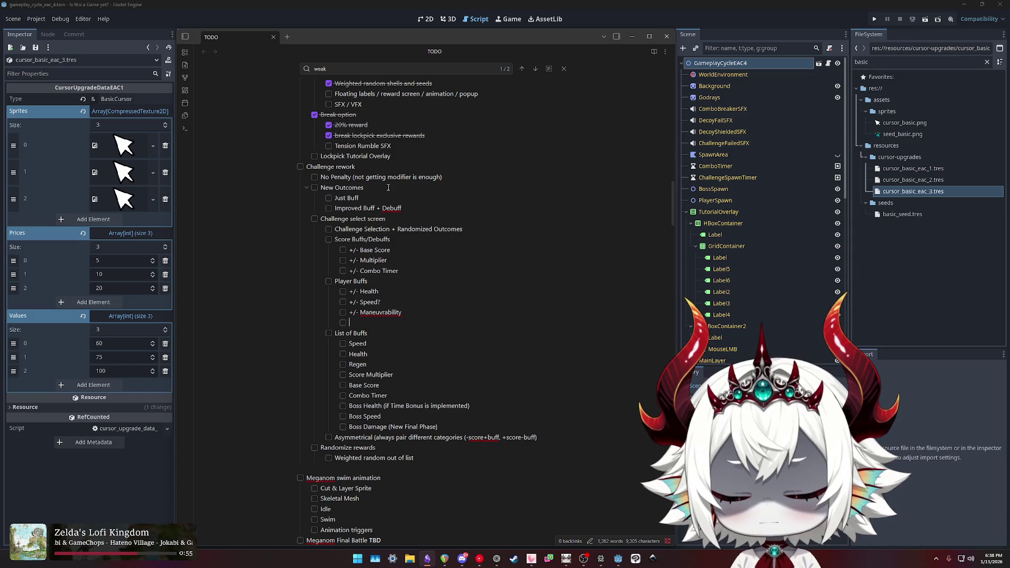
type("+/- ")
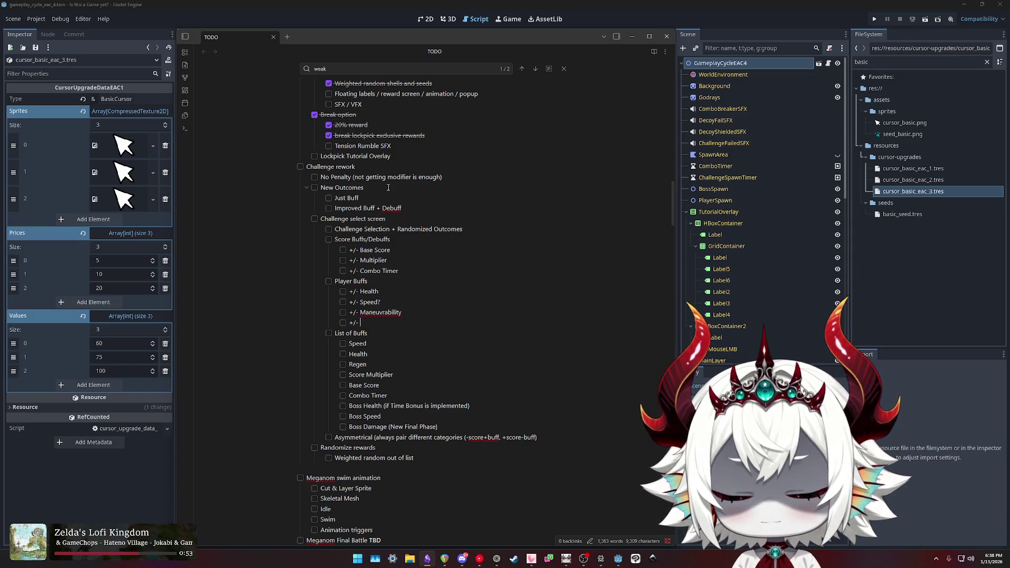
type("Regeneration")
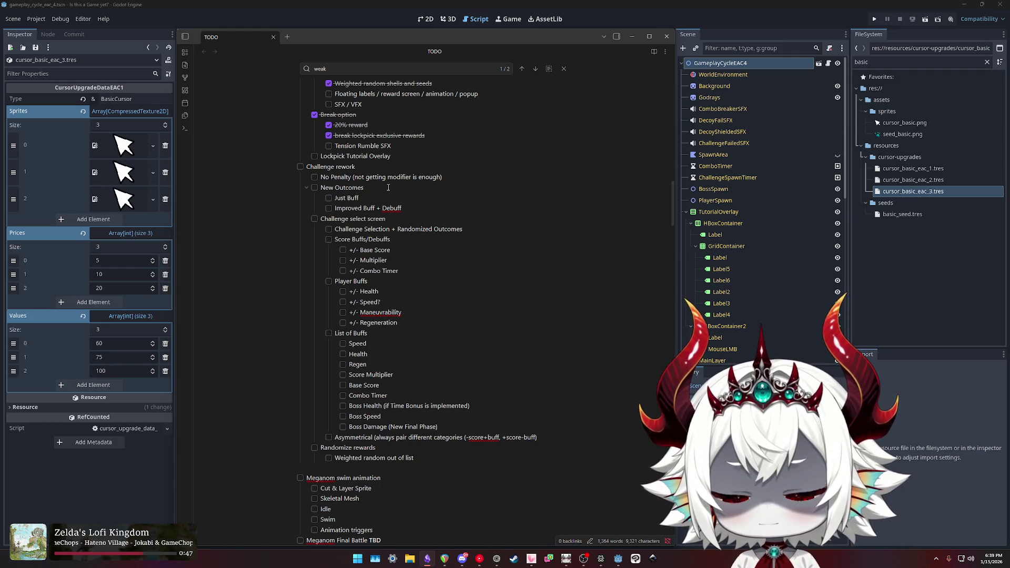
key("Return")
type("+/- Shields")
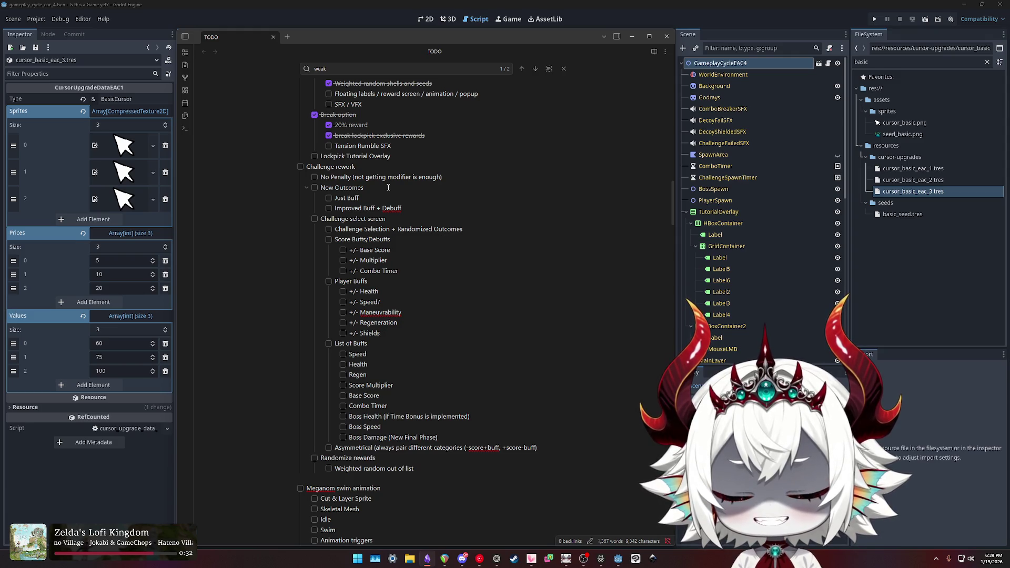
type("/Take ")
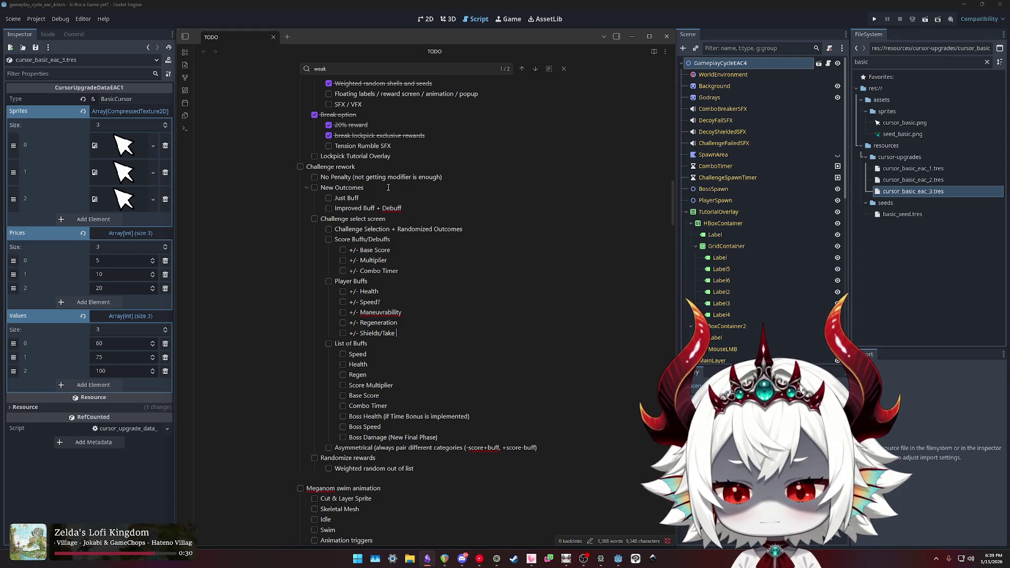
type("Damage")
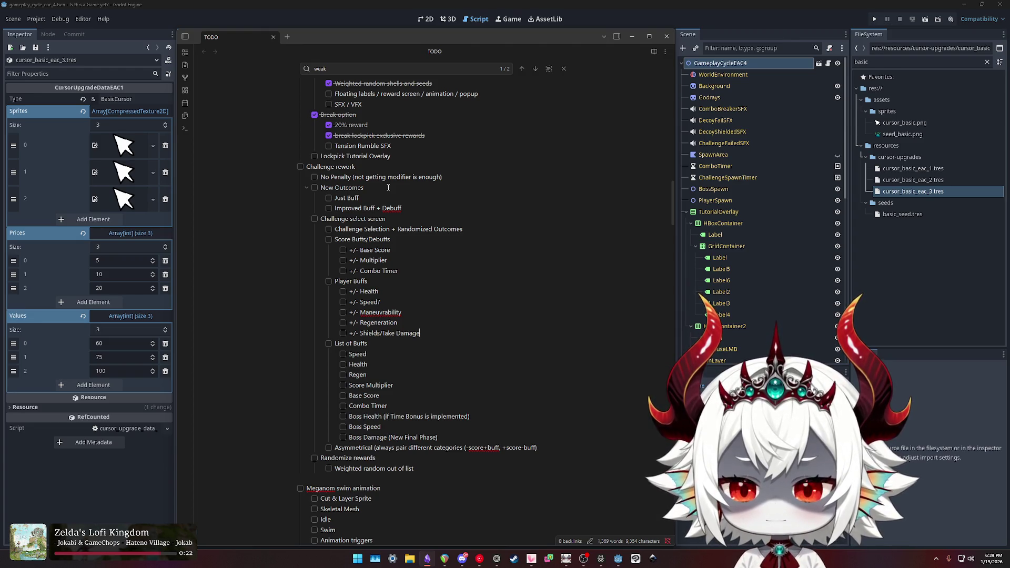
Change Health to 'Max Health' and the shields item to '+/- Shields (Take Damage if no shield)'.
type("Max")
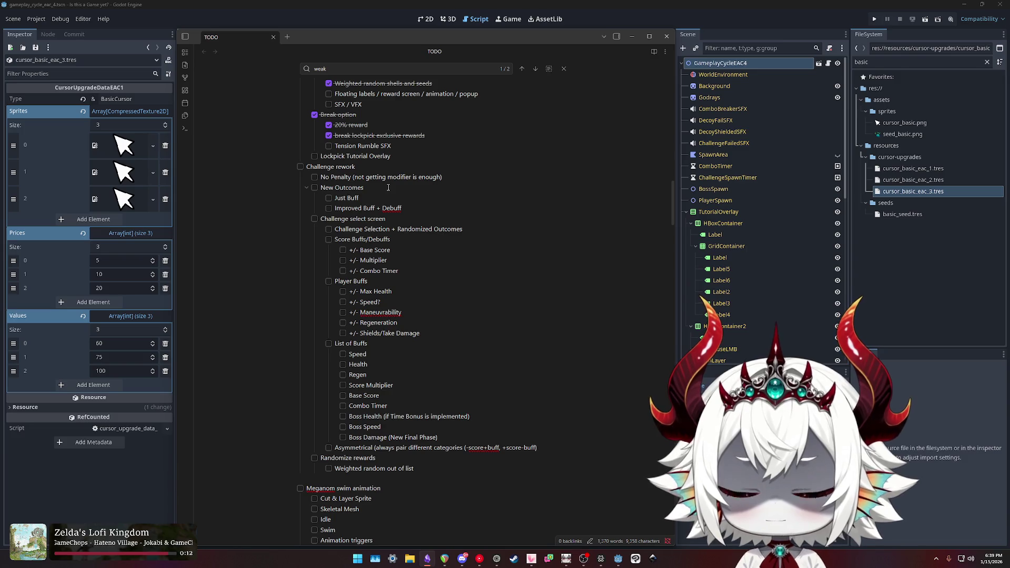
key("shift+End")
type("(Take D")
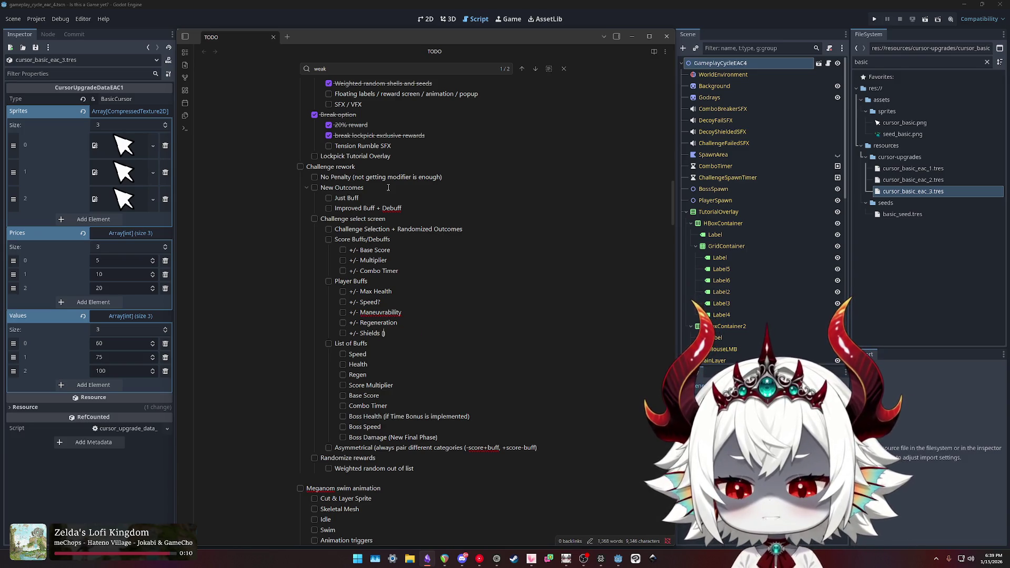
type("amage if no sh")
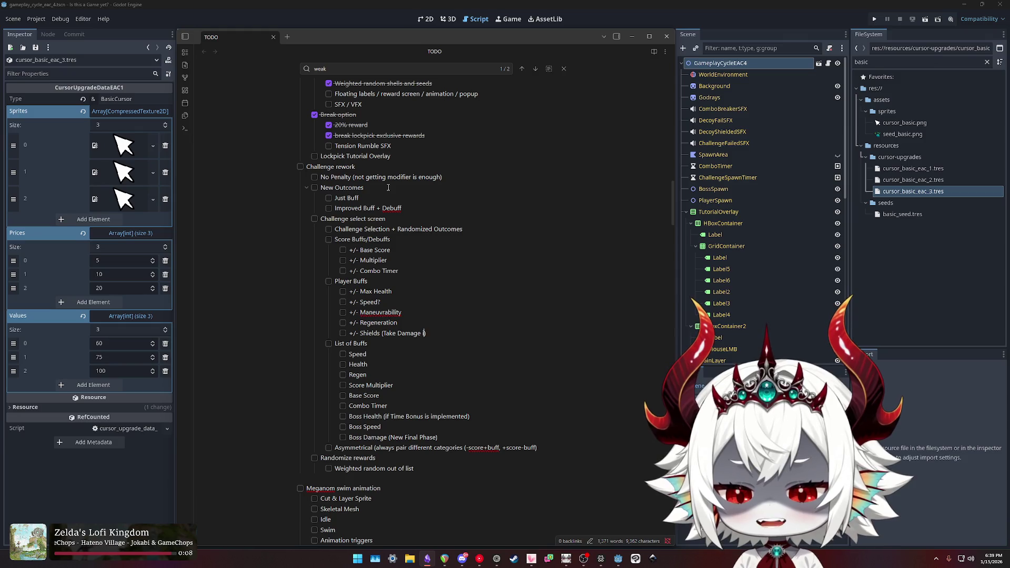
type("ield")
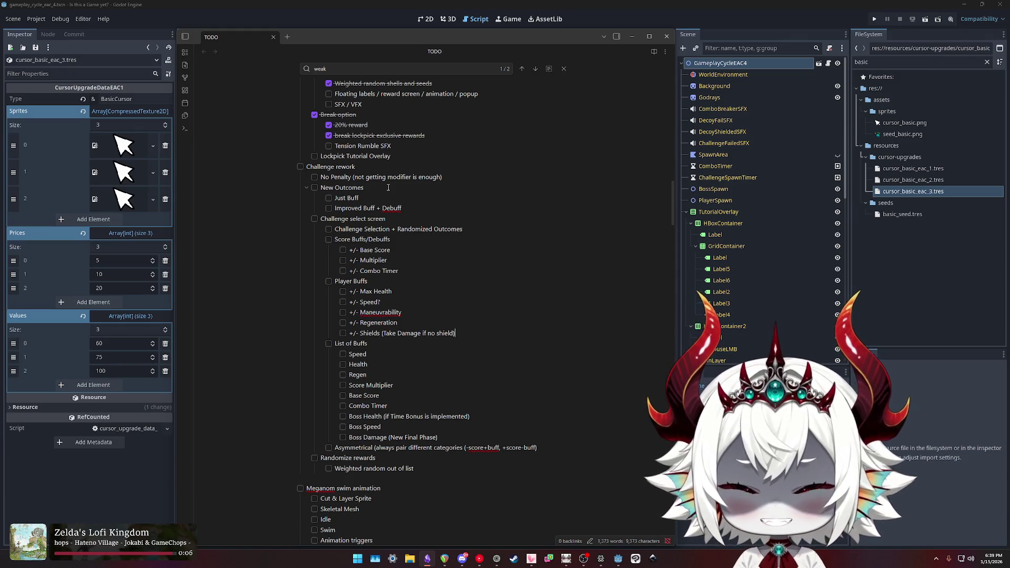
key("Return")
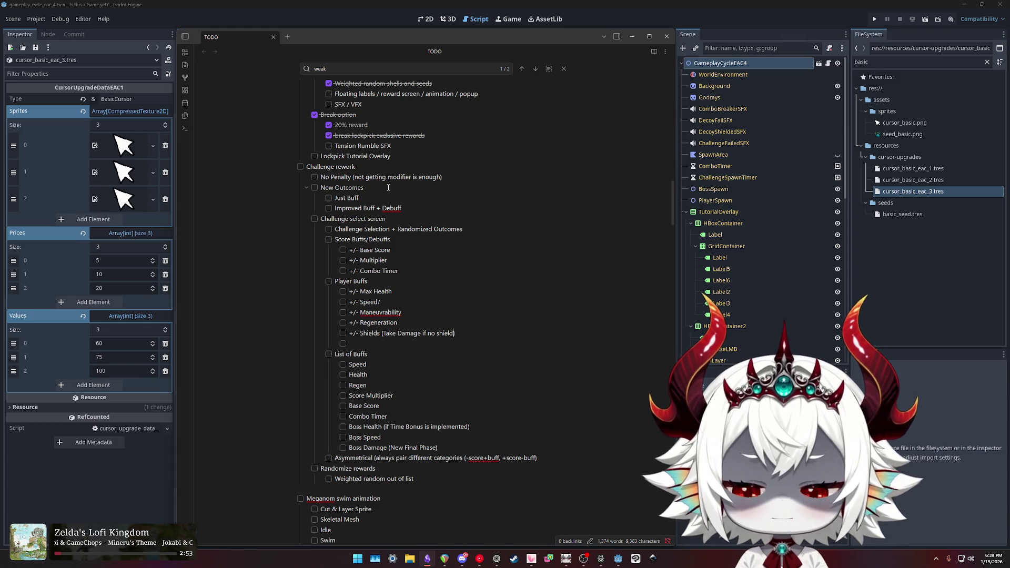
key("Right")
key("shift+End")
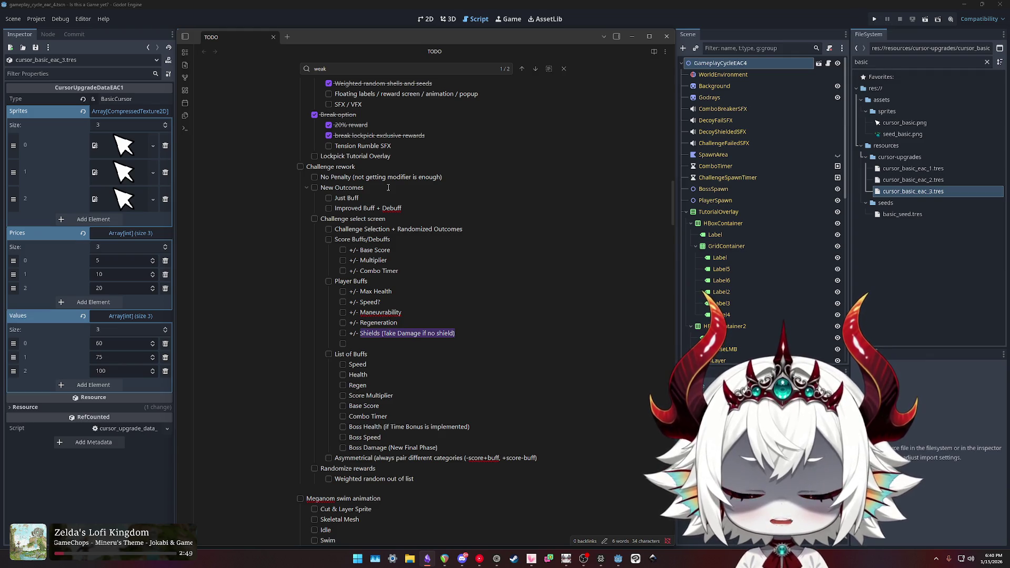
Rewrite the shields item as '+/- Shield/Take Damage (Blocked by Shield)' with a capital B.
type("Shield/Take Damage (blocked by Shield")
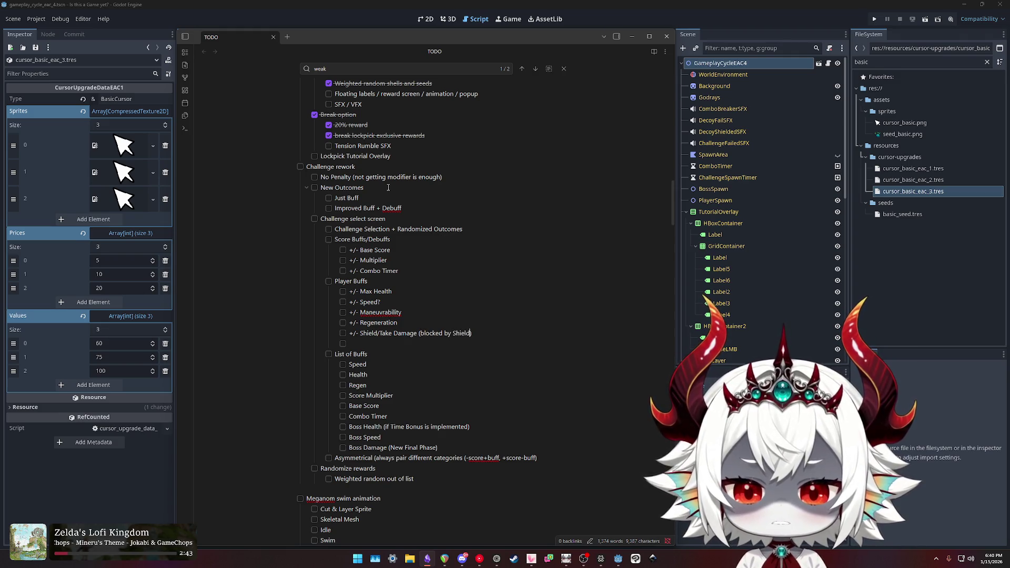
key("Delete")
type("B")
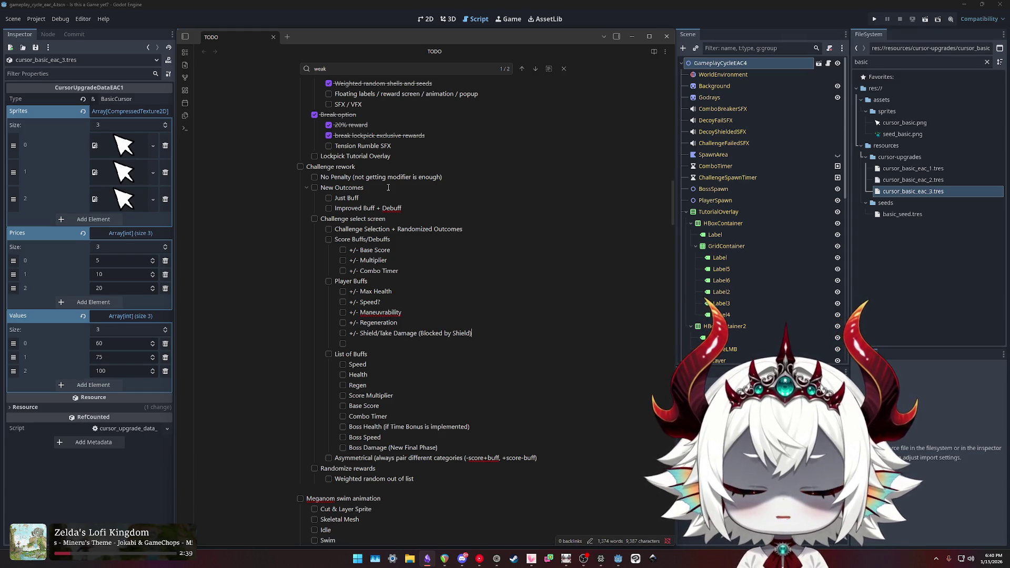
key("Home")
key("shift+End")
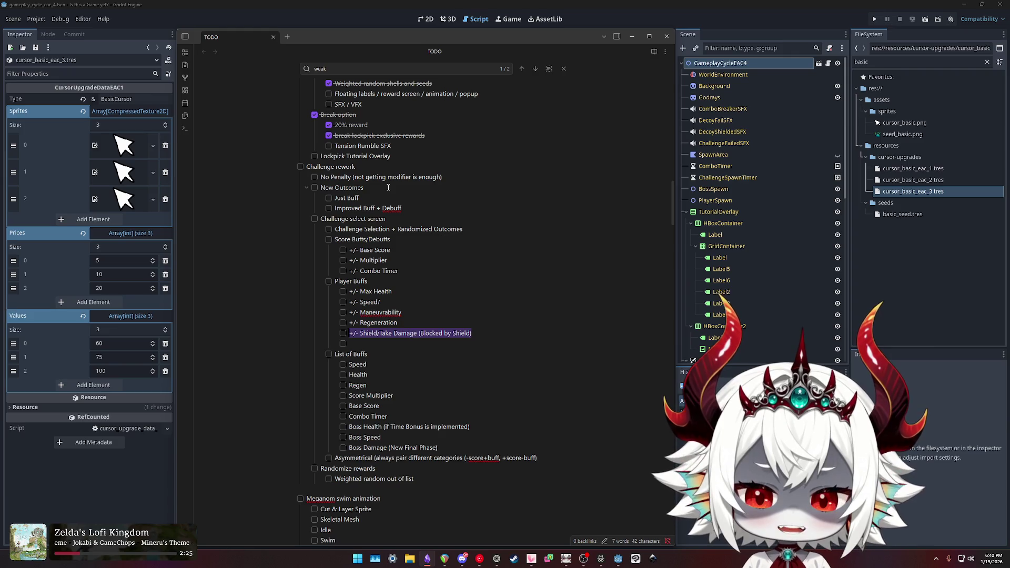
key("End")
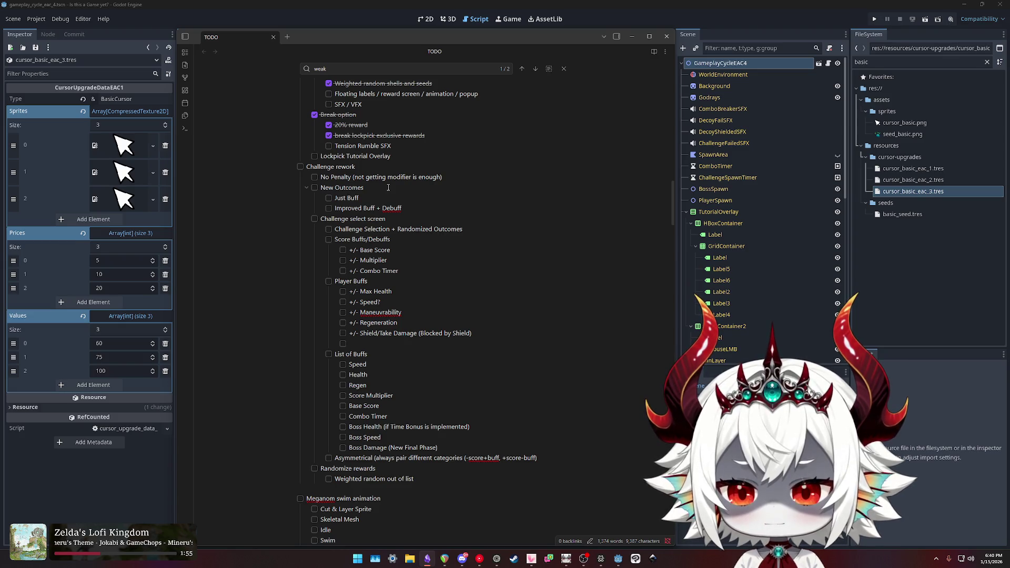
key("shift+Tab")
Add a top-level 'Boss Modifiers' heading below the Player group.
type("Boss")
type("Debuffs")
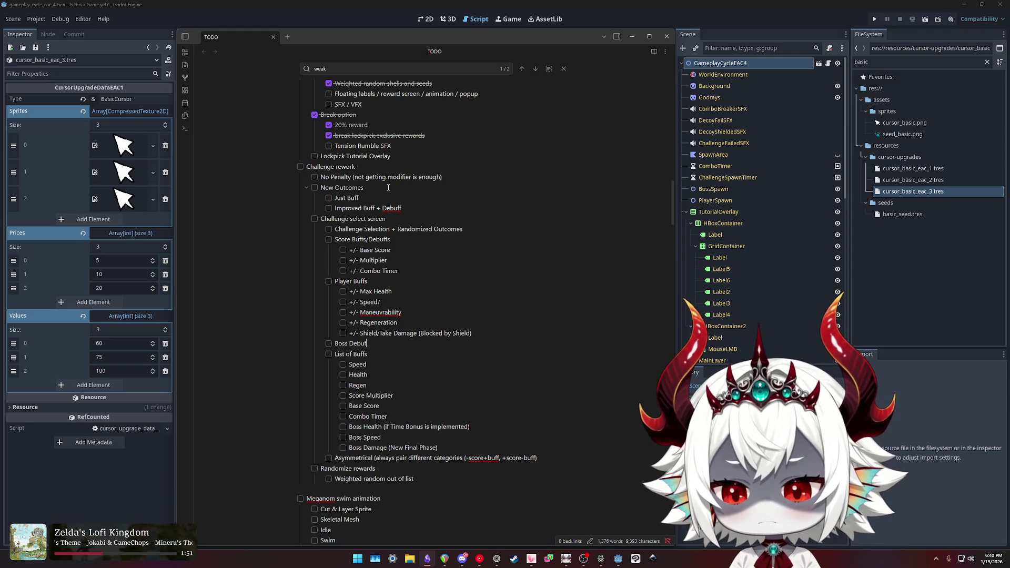
key("ctrl+shift+Left")
type("Modifiers")
Rename the 'Score Buffs/Debuffs' and 'Player Buffs' headings to 'Score Modifiers' and 'Player Modifiers'.
key("Home")
key("Up")
key("Up")
key("Up")
key("End")
key("ctrl+shift+Left")
key("ctrl+shift+Left")
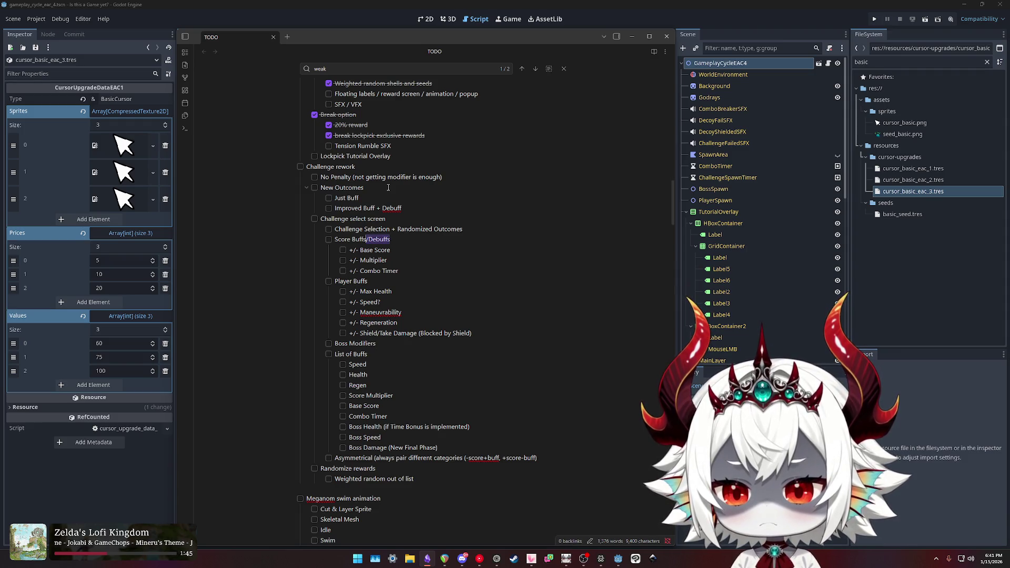
key("ctrl+shift+Left")
key("ctrl+shift+Left")
type("Modifiers")
key("Down")
key("Down")
key("Down")
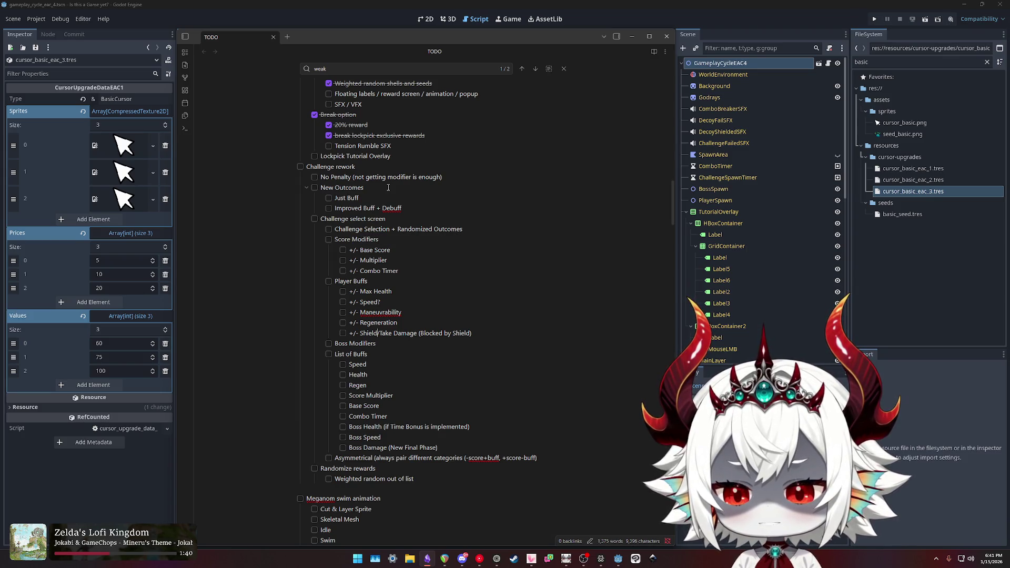
key("ctrl+shift+Left")
type("Modifiers")
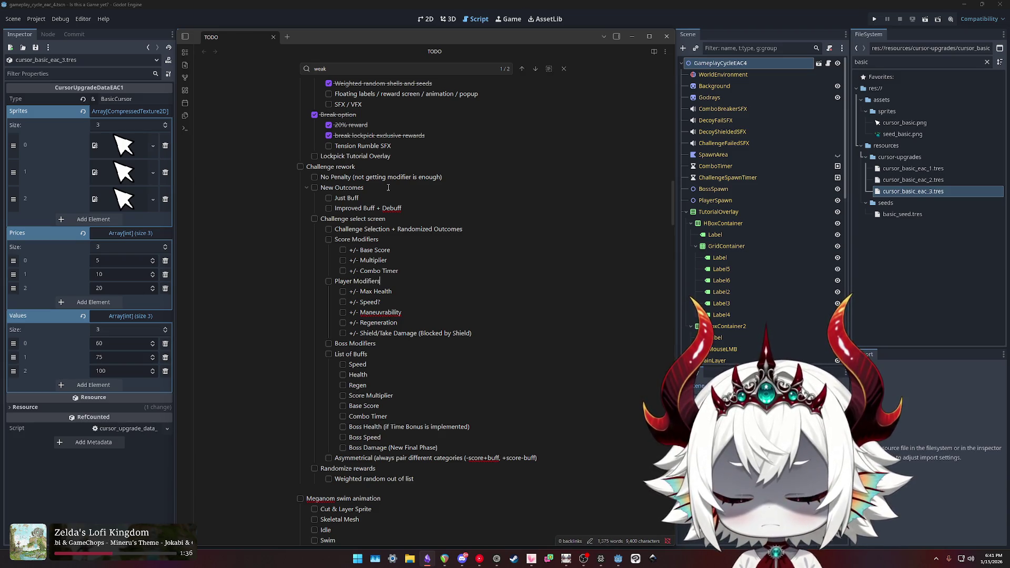
List '+/- Health', '+/- Damage' and '+/- Speed' under Boss Modifiers, annotating Damage with Final Phase.
key("Return")
key("Tab")
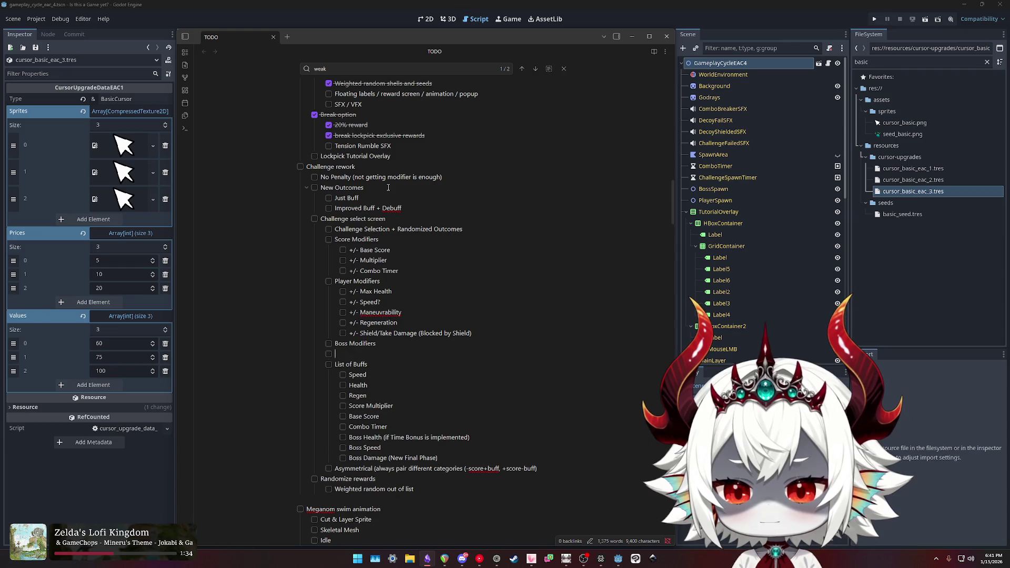
type("+")
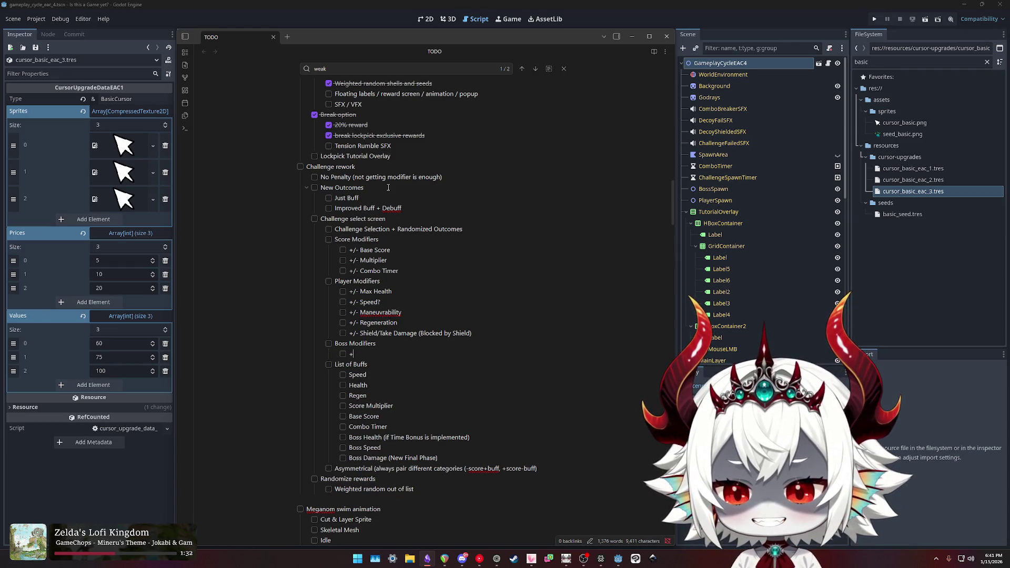
type("/- Health")
key("Return")
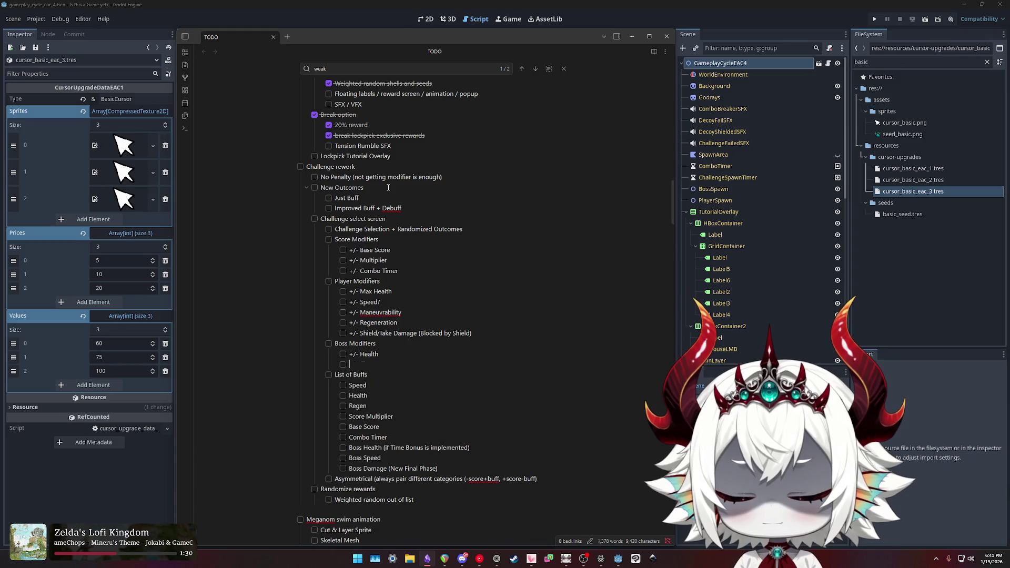
type("+/-")
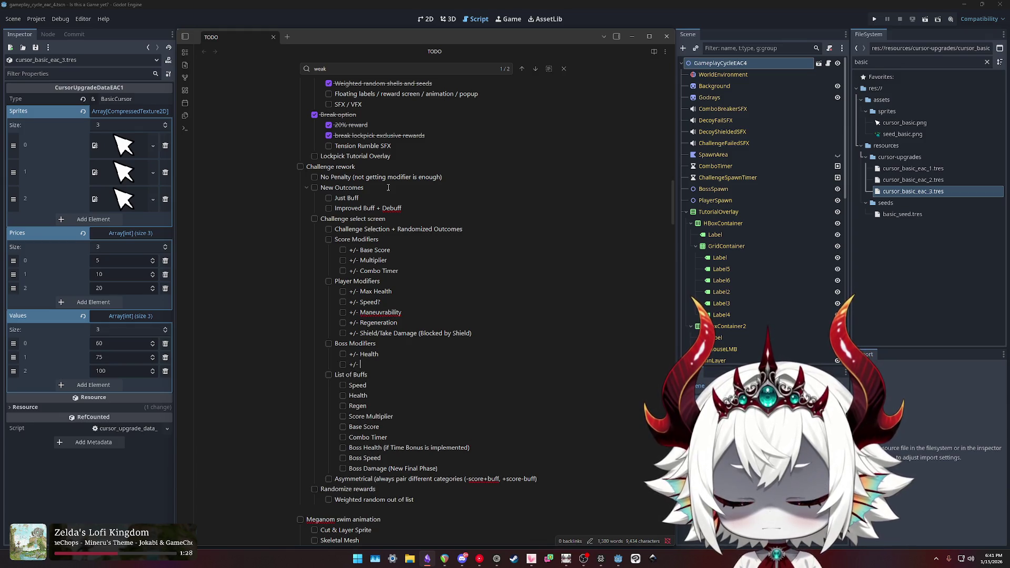
type(" Damage")
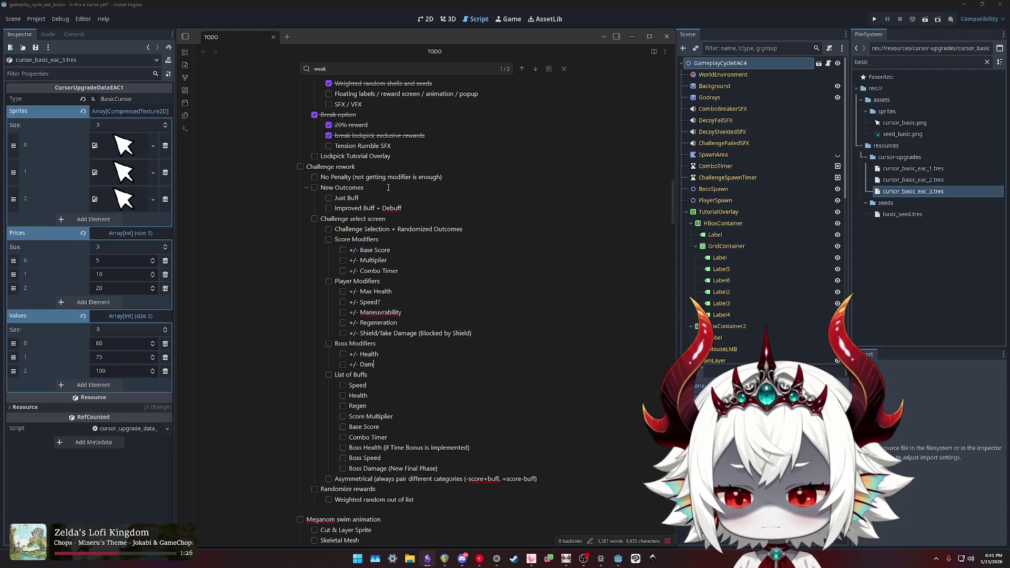
key("Return")
type("+/- Speed")
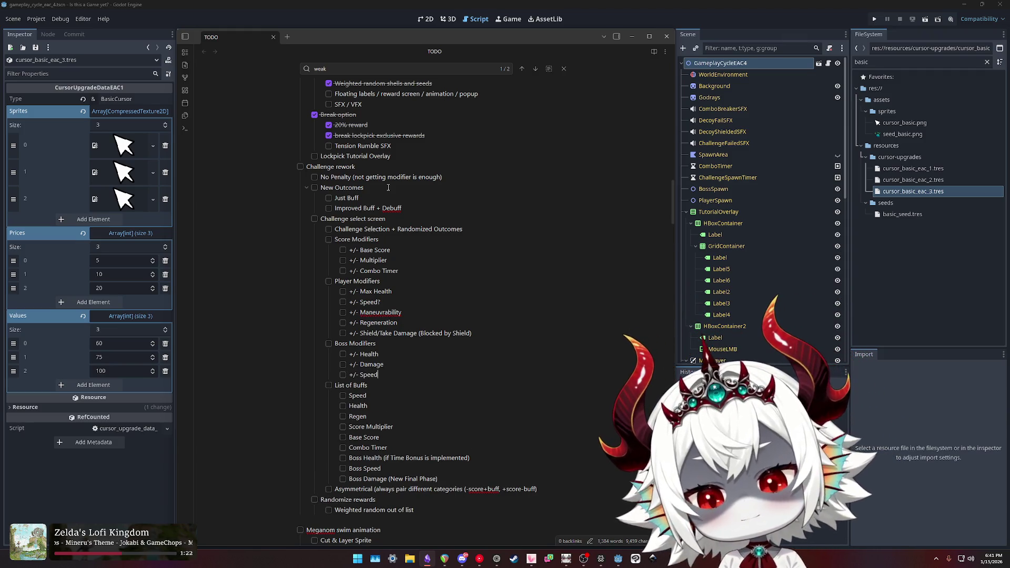
key("Up")
type("(Final Ph")
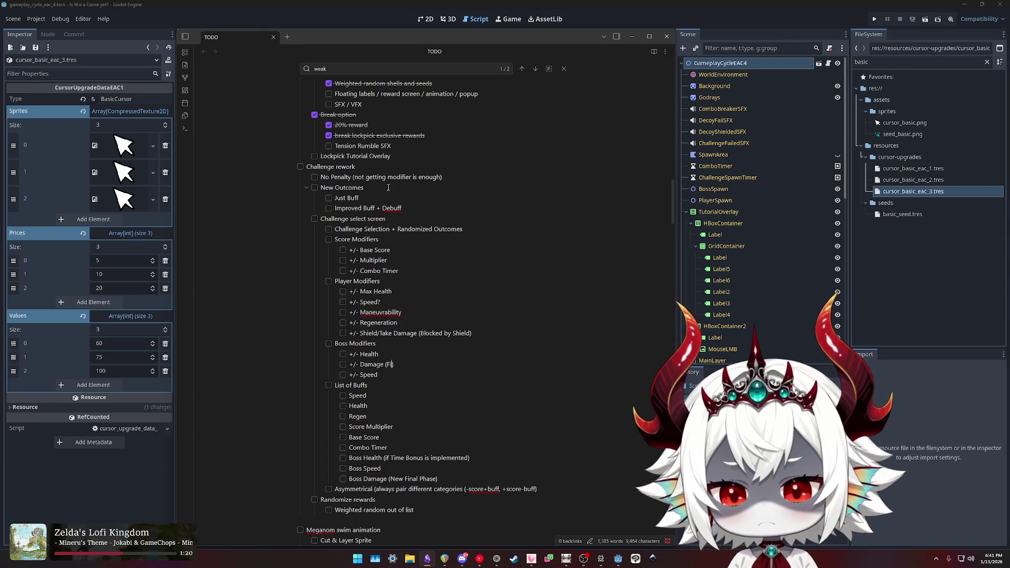